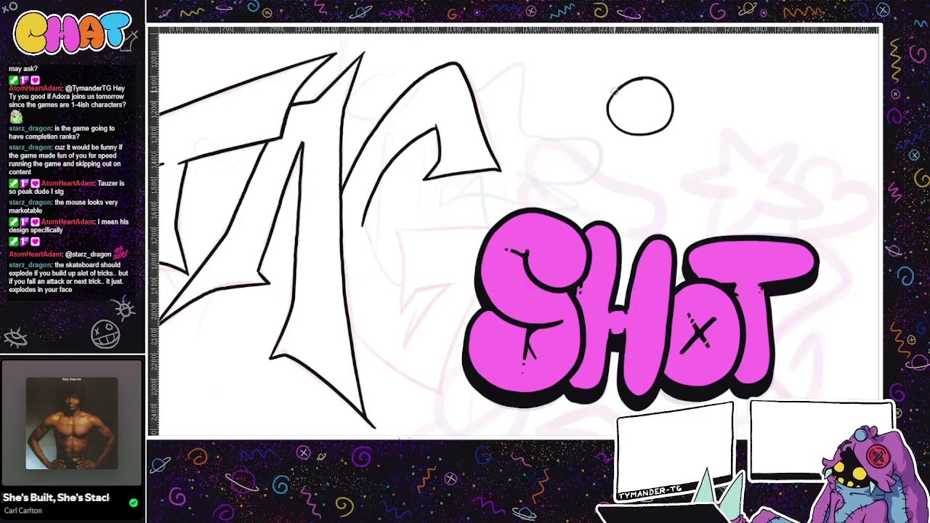
# Step: Draw and undo a test oval, then switch to the pink sketch-notes document
pyautogui.moveTo(550, 61); pyautogui.dragTo(550, 101)
pyautogui.hotkey('ctrl', 'z')
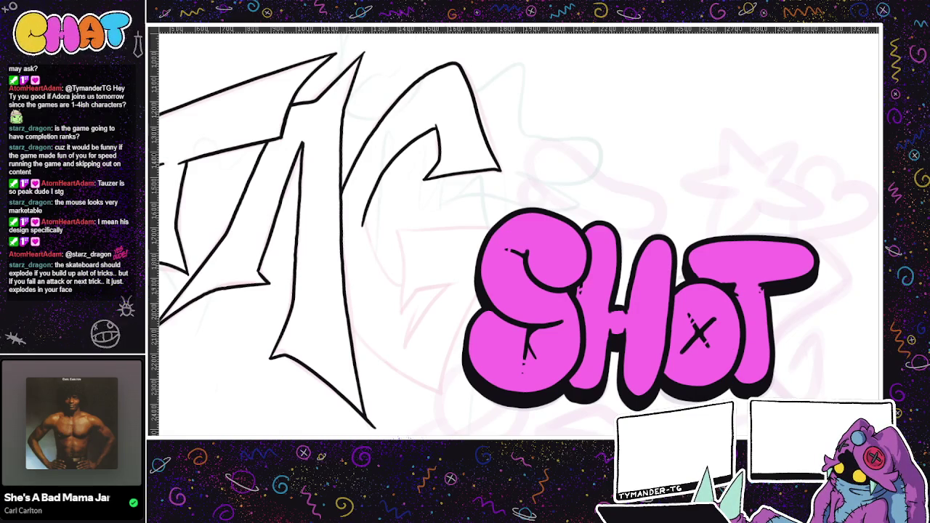
pyautogui.hotkey('ctrl', 'Tab')
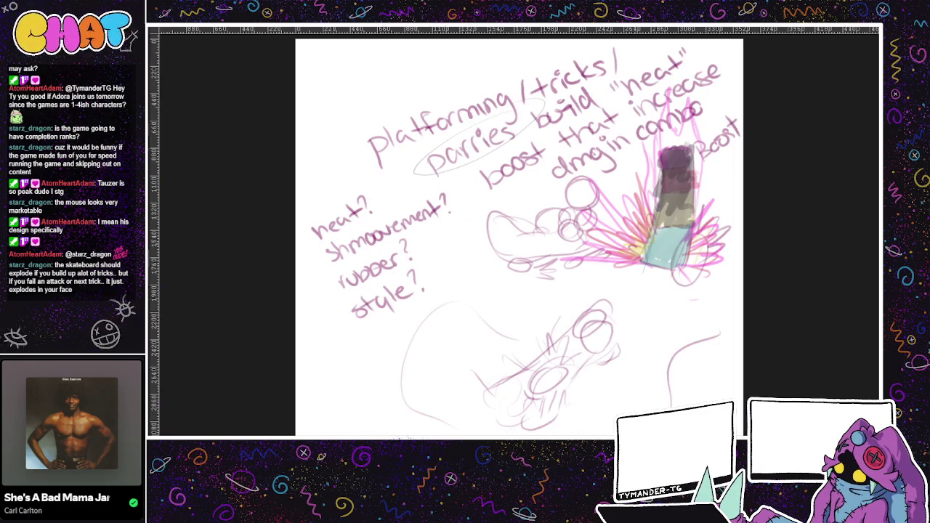
# Step: Switch to the timer sketch and hide, then restore, the slot device's light colours
pyautogui.hotkey('ctrl', 'Tab')
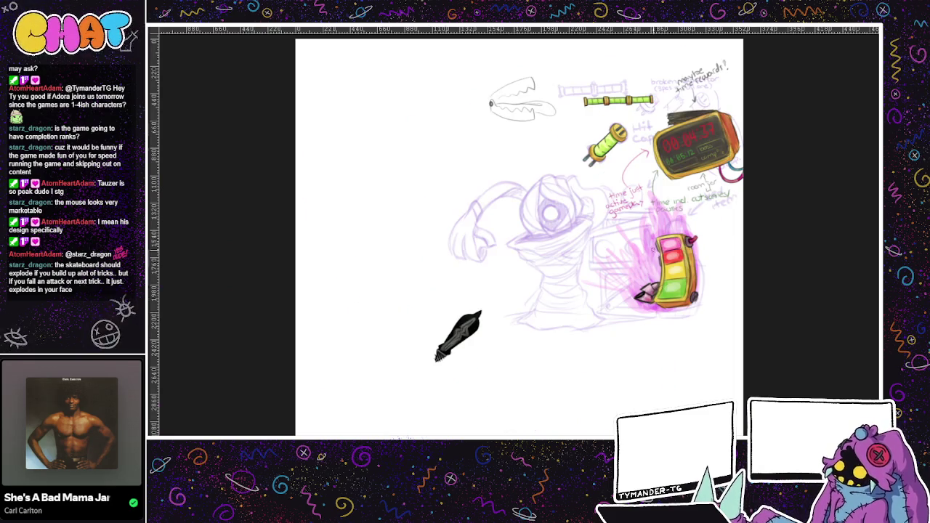
pyautogui.scroll(3, 553, 233)
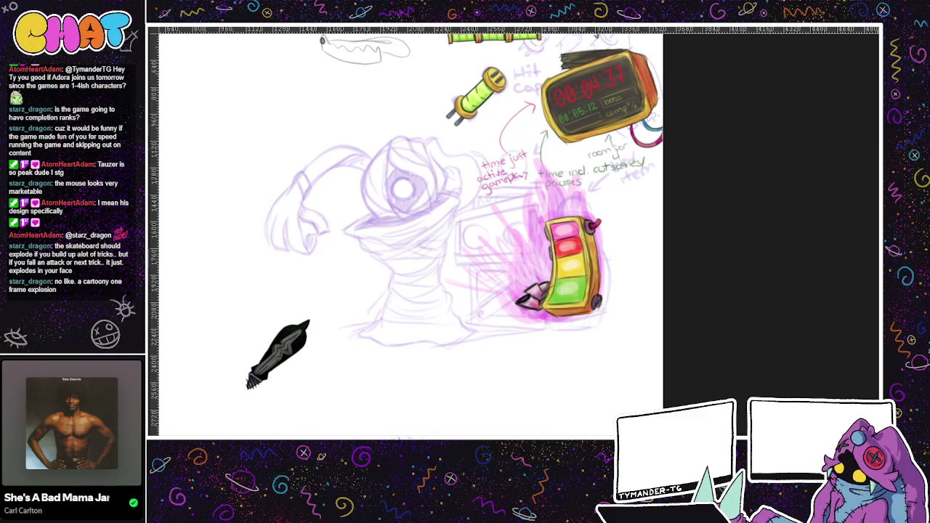
pyautogui.hotkey('ctrl', 'z')
pyautogui.hotkey('ctrl', 'z')
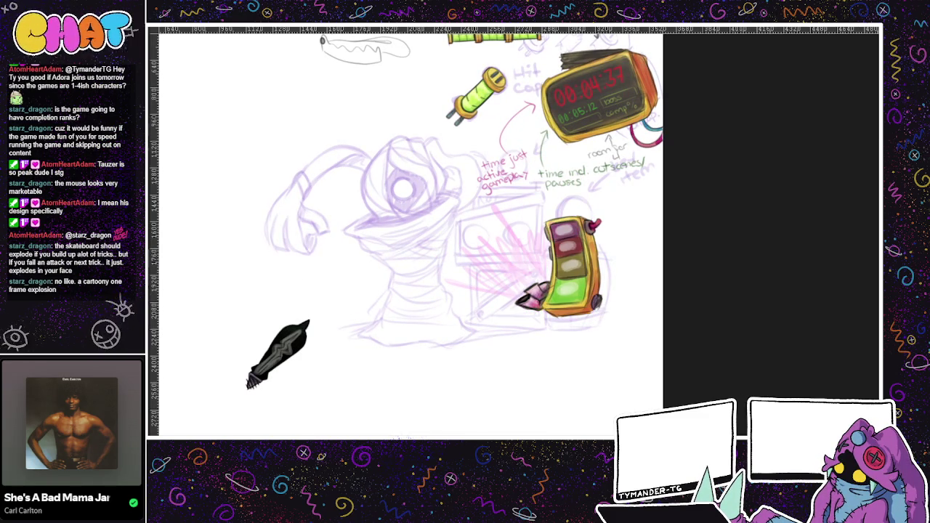
pyautogui.hotkey('ctrl', 'y')
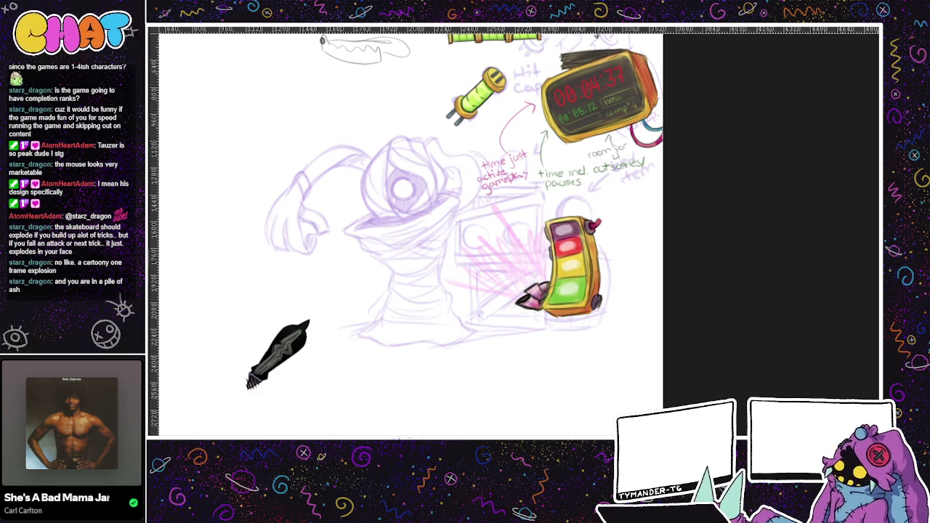
# Step: Show the magenta glow around the slot device without the red burst streaks, then loop a selection
pyautogui.hotkey('ctrl', 'y')
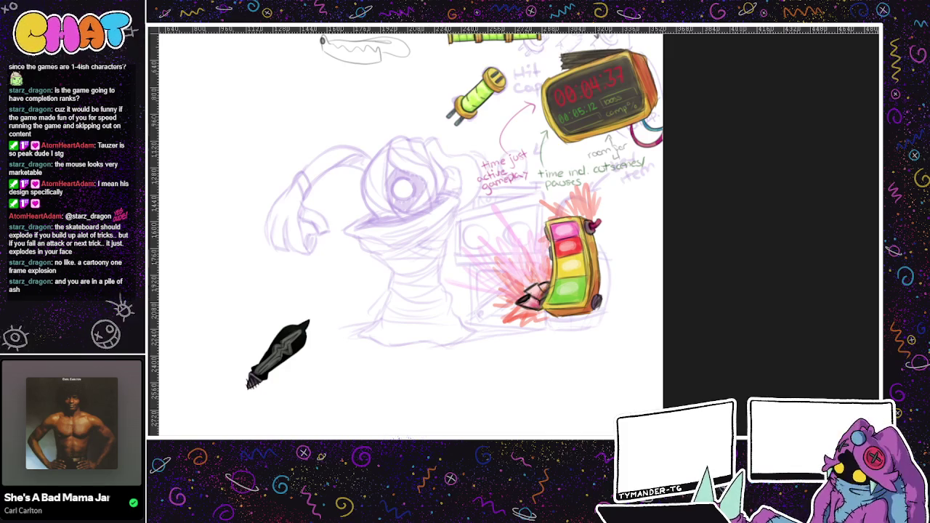
pyautogui.hotkey('ctrl', 'y')
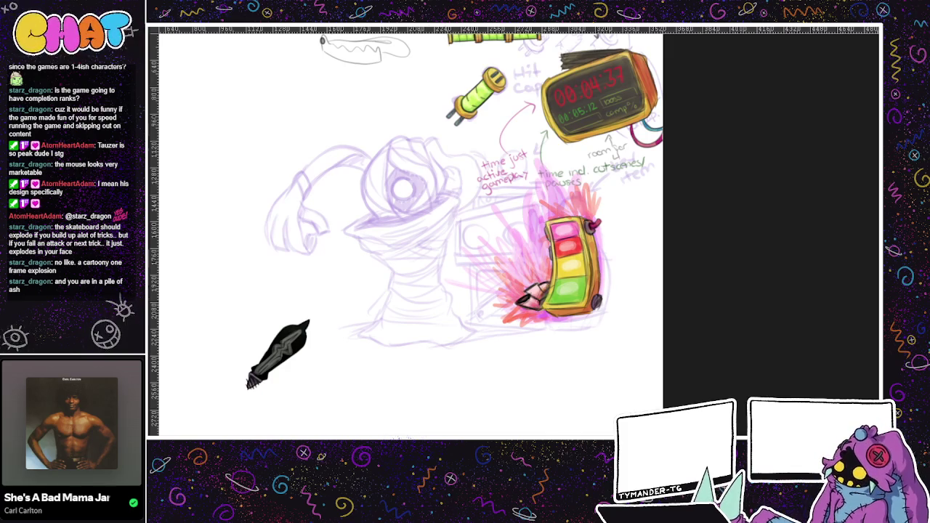
pyautogui.hotkey('ctrl', 'z')
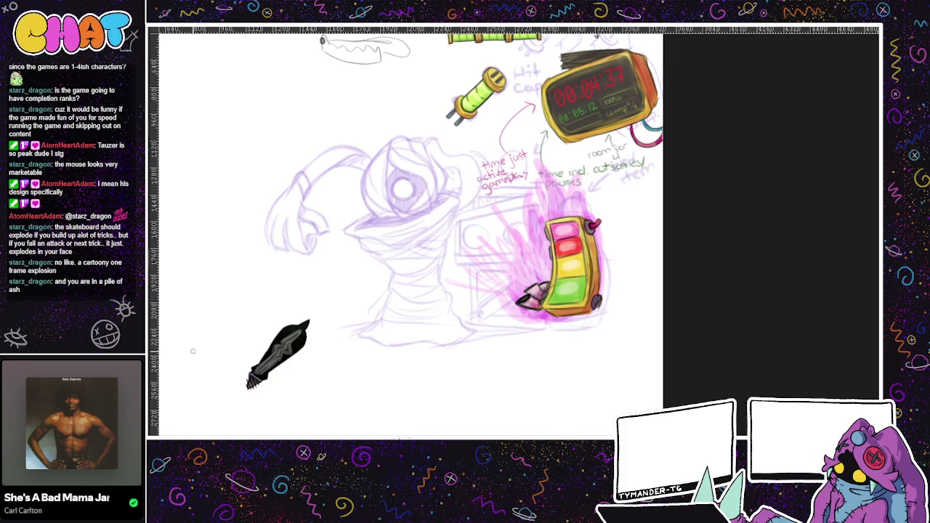
pyautogui.moveTo(600, 376); pyautogui.dragTo(565, 393)
pyautogui.moveTo(552, 211)
pyautogui.mouseDown()
pyautogui.moveTo(497, 226)
pyautogui.moveTo(547, 222)
pyautogui.mouseUp()
# Step: Clear the slot-device loop and try lasso selections around the flame, lower sketch and coloured figure
pyautogui.hotkey('ctrl', 'z')
pyautogui.moveTo(530, 269)
pyautogui.mouseDown()
pyautogui.moveTo(510, 325)
pyautogui.moveTo(518, 230)
pyautogui.mouseUp()
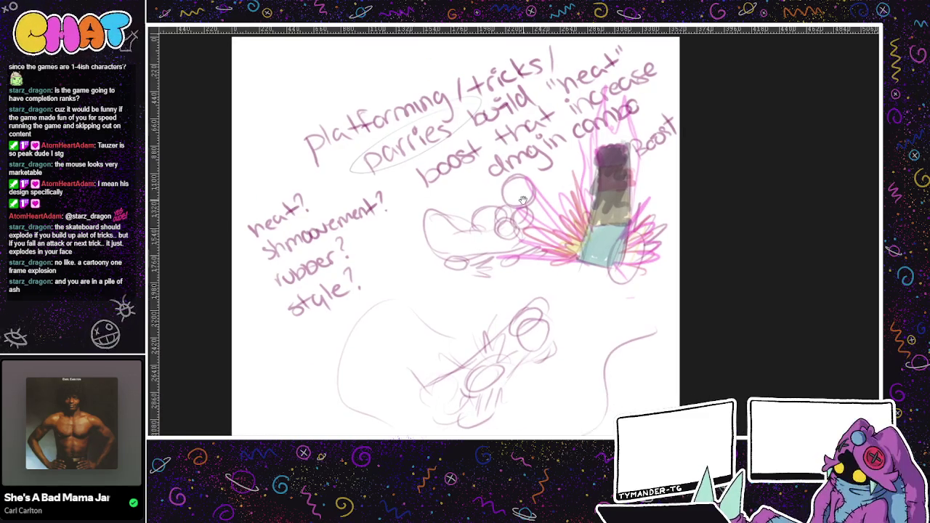
pyautogui.moveTo(457, 251); pyautogui.dragTo(465, 240)
pyautogui.moveTo(514, 347)
pyautogui.mouseDown()
pyautogui.moveTo(525, 389)
pyautogui.moveTo(502, 401)
pyautogui.mouseUp()
pyautogui.moveTo(524, 308); pyautogui.dragTo(520, 312)
pyautogui.moveTo(615, 310); pyautogui.dragTo(553, 315)
pyautogui.moveTo(574, 172); pyautogui.dragTo(480, 271)
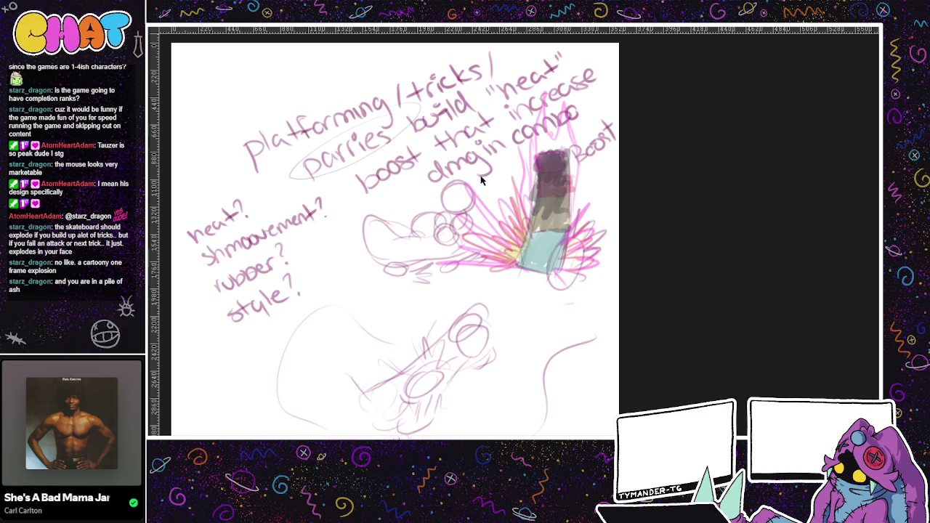
# Step: Return to the platforming notes and remove a stray dash and letter e beside the lower sketch
pyautogui.hotkey('ctrl', 'Tab')
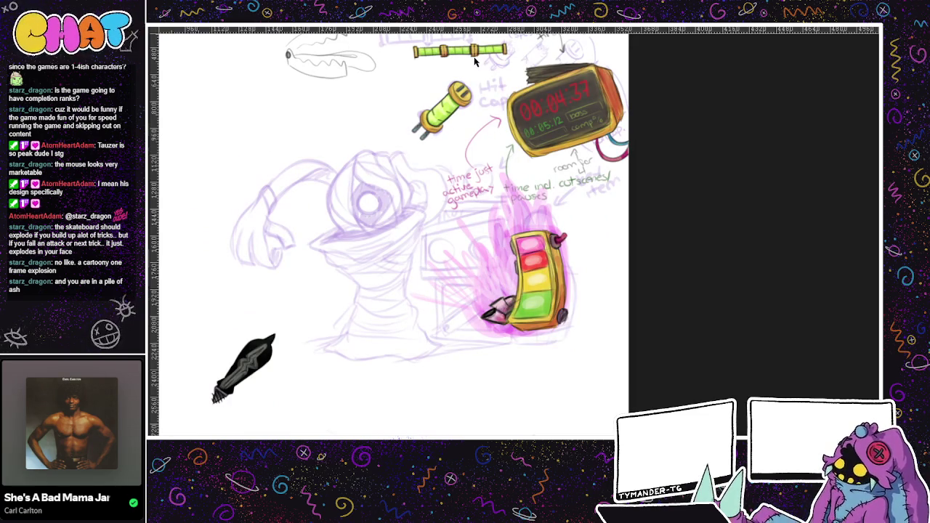
pyautogui.hotkey('ctrl', 'Tab')
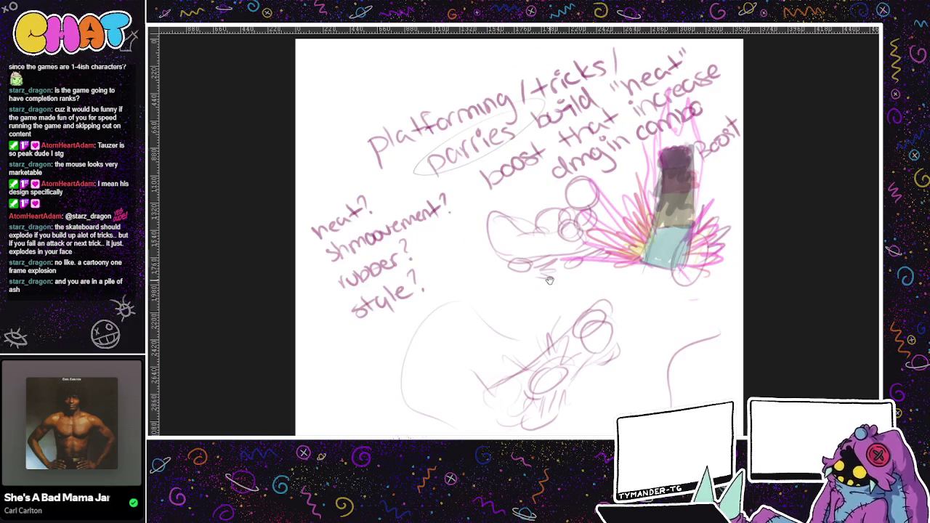
pyautogui.moveTo(540, 283); pyautogui.dragTo(460, 276)
pyautogui.moveTo(594, 274); pyautogui.dragTo(473, 218)
pyautogui.moveTo(442, 267)
pyautogui.mouseDown()
pyautogui.moveTo(456, 270)
pyautogui.moveTo(468, 257)
pyautogui.mouseUp()
pyautogui.hotkey('ctrl', 'z')
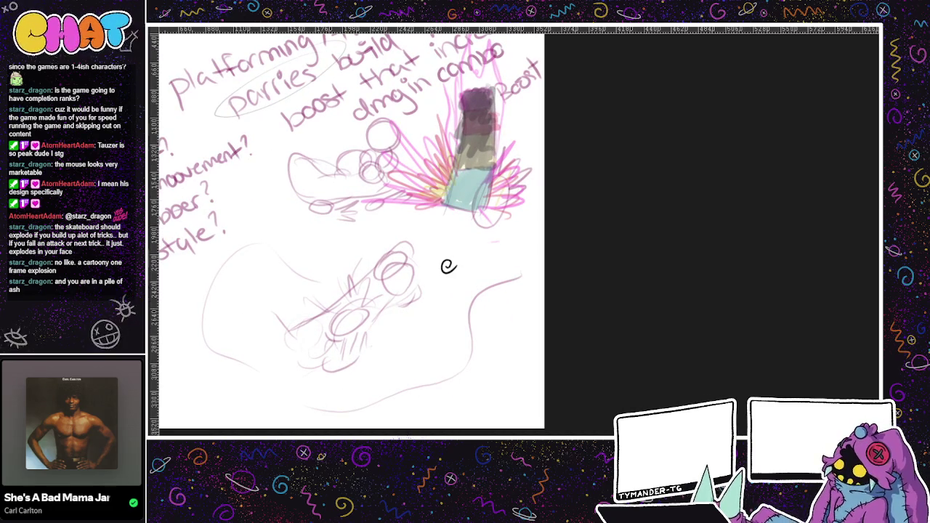
pyautogui.hotkey('ctrl', 'z')
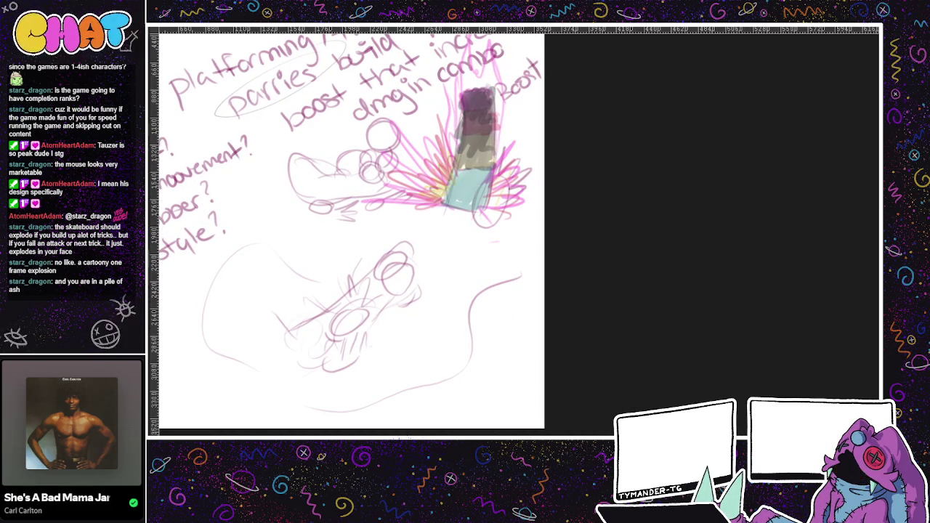
# Step: Handwrite the note 'explosion when too hot?' in black on the sketch notes
pyautogui.moveTo(435, 271)
pyautogui.mouseDown()
pyautogui.moveTo(444, 278)
pyautogui.moveTo(475, 247)
pyautogui.mouseUp()
pyautogui.moveTo(486, 240)
pyautogui.mouseDown()
pyautogui.moveTo(481, 251)
pyautogui.moveTo(513, 231)
pyautogui.moveTo(494, 216)
pyautogui.moveTo(491, 224)
pyautogui.mouseUp()
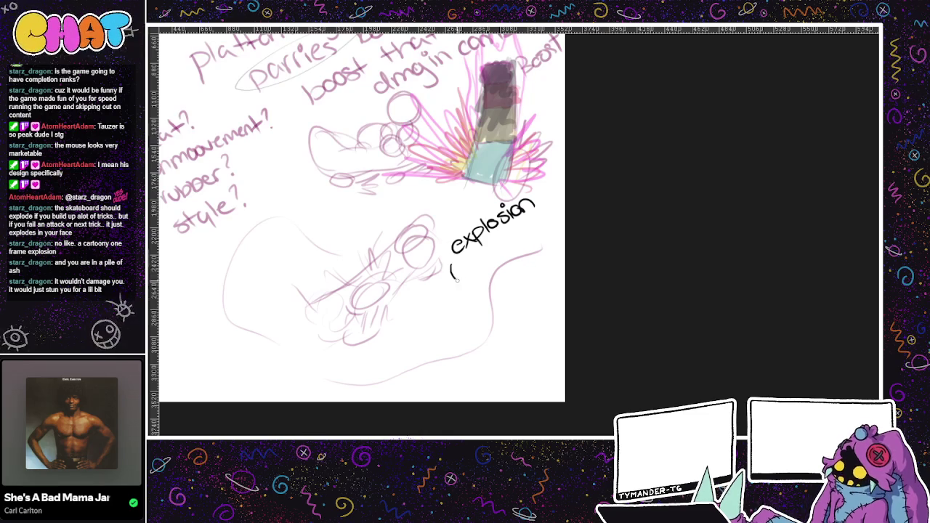
pyautogui.moveTo(451, 270)
pyautogui.mouseDown()
pyautogui.moveTo(454, 276)
pyautogui.moveTo(474, 255)
pyautogui.moveTo(501, 253)
pyautogui.moveTo(537, 218)
pyautogui.mouseUp()
pyautogui.moveTo(537, 229); pyautogui.dragTo(546, 218)
pyautogui.hotkey('ctrl', 'z')
pyautogui.hotkey('ctrl', 'z')
pyautogui.hotkey('ctrl', 'z')
pyautogui.hotkey('ctrl', 'z')
pyautogui.moveTo(504, 242)
pyautogui.mouseDown()
pyautogui.moveTo(517, 234)
pyautogui.moveTo(514, 246)
pyautogui.moveTo(522, 231)
pyautogui.mouseUp()
pyautogui.moveTo(531, 223)
pyautogui.mouseDown()
pyautogui.moveTo(549, 217)
pyautogui.moveTo(555, 199)
pyautogui.mouseUp()
pyautogui.click(556, 205)
# Step: Draw an arrow from the note to a handwritten 'cartoony'
pyautogui.moveTo(444, 309); pyautogui.dragTo(460, 282)
pyautogui.moveTo(450, 287); pyautogui.dragTo(462, 294)
pyautogui.moveTo(425, 327); pyautogui.dragTo(432, 338)
pyautogui.moveTo(432, 324)
pyautogui.mouseDown()
pyautogui.moveTo(482, 292)
pyautogui.moveTo(492, 304)
pyautogui.mouseUp()
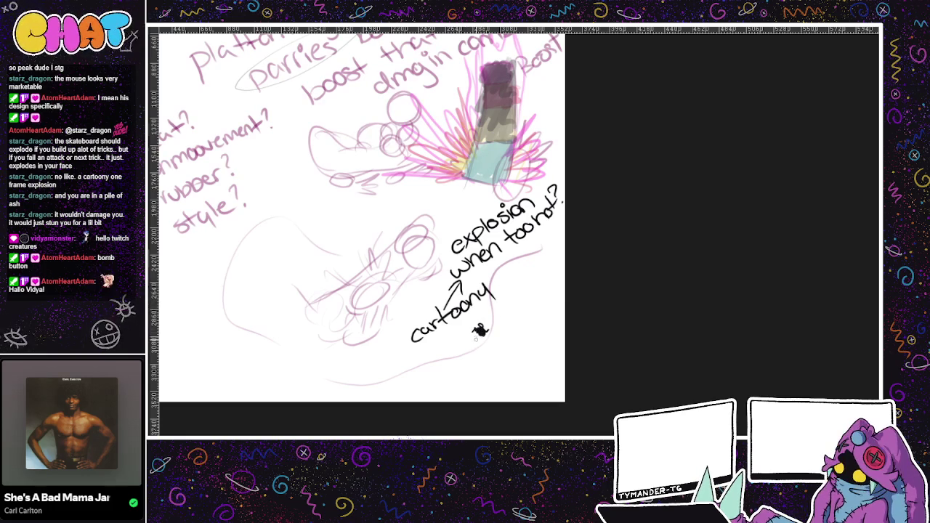
pyautogui.moveTo(478, 332); pyautogui.dragTo(482, 329)
# Step: Sketch a tiny stick figure with an arrow and 'blink blink', then cycle canvas tabs
pyautogui.moveTo(480, 333); pyautogui.dragTo(481, 347)
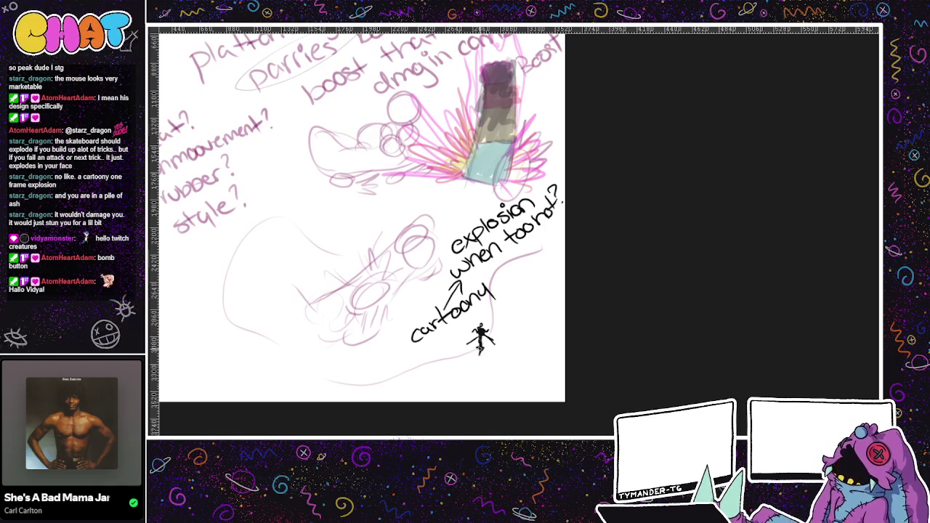
pyautogui.moveTo(480, 338)
pyautogui.mouseDown()
pyautogui.moveTo(481, 352)
pyautogui.moveTo(487, 336)
pyautogui.mouseUp()
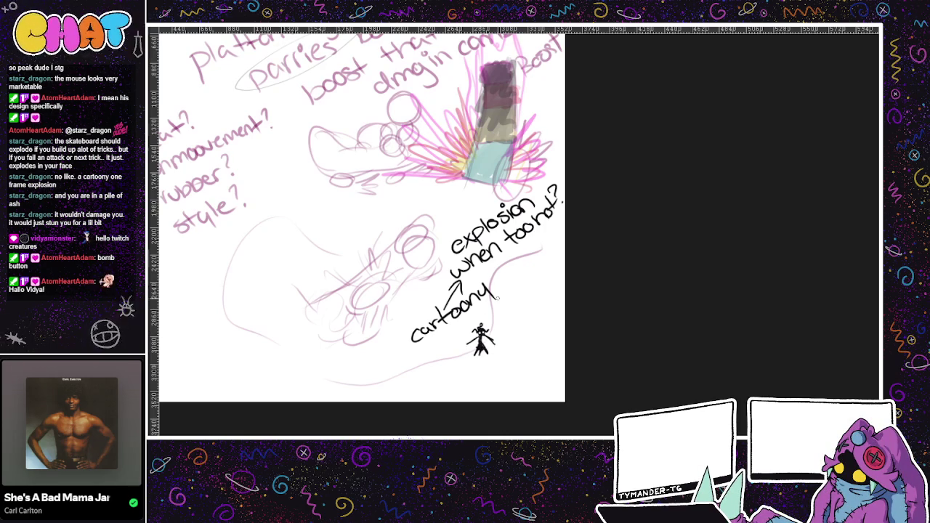
pyautogui.moveTo(466, 323)
pyautogui.mouseDown()
pyautogui.moveTo(469, 333)
pyautogui.moveTo(484, 299)
pyautogui.moveTo(510, 342)
pyautogui.moveTo(523, 339)
pyautogui.mouseUp()
pyautogui.moveTo(526, 329)
pyautogui.mouseDown()
pyautogui.moveTo(542, 324)
pyautogui.moveTo(543, 343)
pyautogui.moveTo(561, 336)
pyautogui.mouseUp()
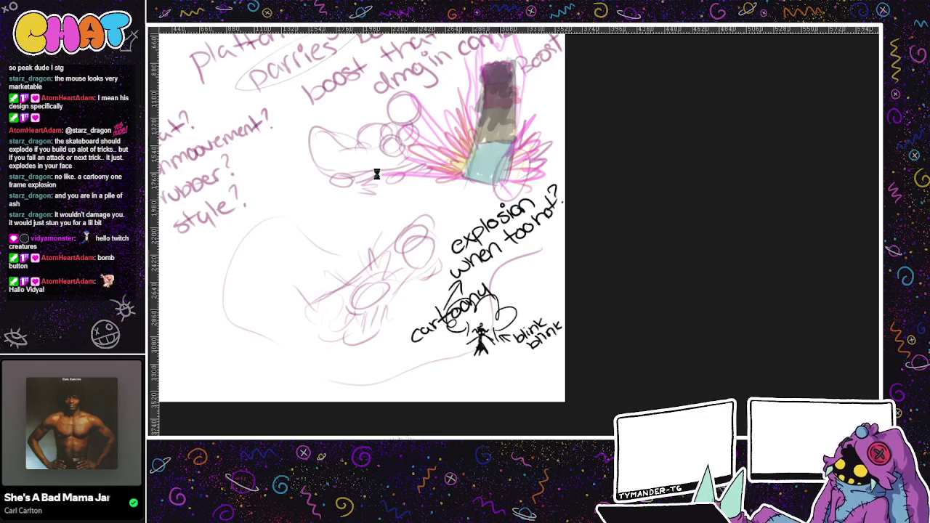
pyautogui.hotkey('ctrl', 'Tab')
pyautogui.hotkey('ctrl', 'Tab')
pyautogui.hotkey('ctrl', 'Tab')
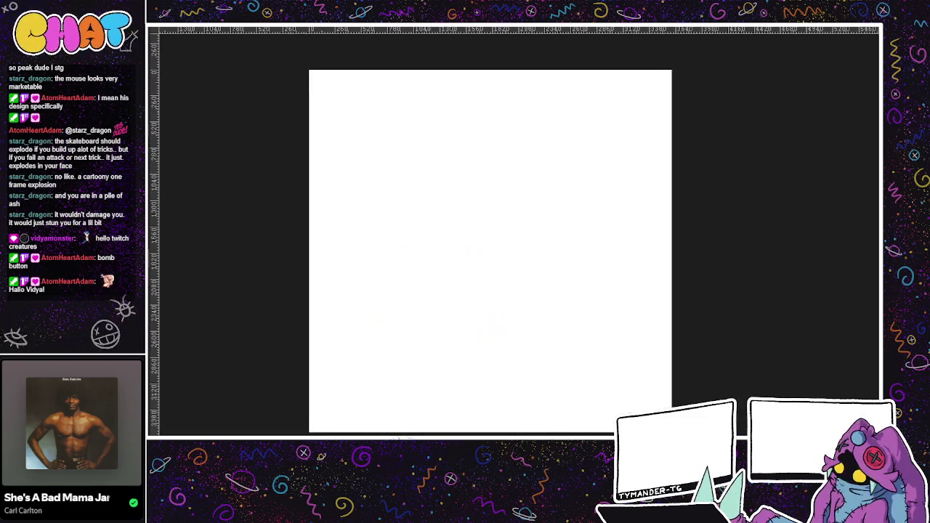
pyautogui.hotkey('ctrl', 'Tab')
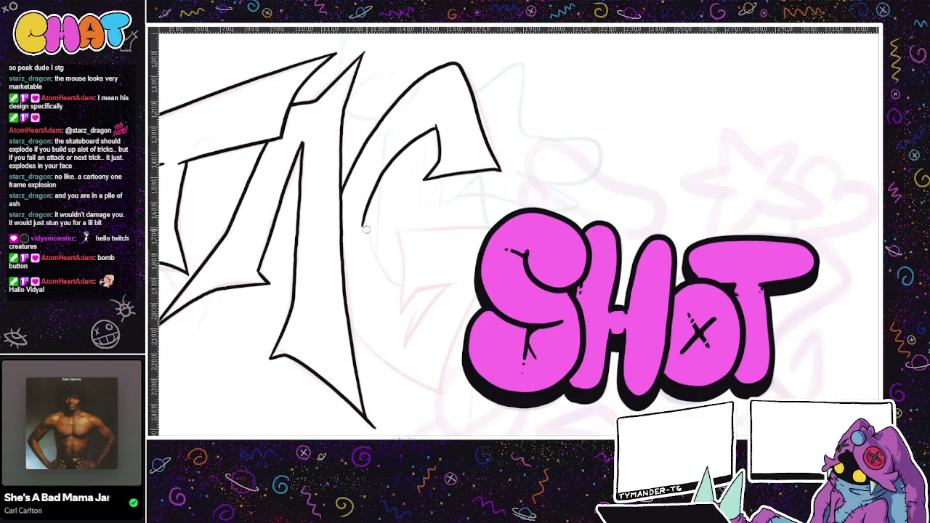
# Step: Try extending the G's curved outline downward, undoing each attempt
pyautogui.moveTo(363, 220); pyautogui.dragTo(378, 265)
pyautogui.hotkey('ctrl', 'z')
pyautogui.moveTo(362, 215); pyautogui.dragTo(396, 282)
pyautogui.hotkey('ctrl', 'z')
pyautogui.moveTo(361, 213); pyautogui.dragTo(405, 287)
pyautogui.hotkey('ctrl', 'z')
pyautogui.moveTo(396, 226); pyautogui.dragTo(406, 306)
pyautogui.hotkey('ctrl', 'z')
# Step: Attempt vertical and up-right diagonal strokes inside the G, undoing every retry
pyautogui.moveTo(396, 230); pyautogui.dragTo(400, 331)
pyautogui.hotkey('ctrl', 'z')
pyautogui.moveTo(396, 230)
pyautogui.mouseDown()
pyautogui.moveTo(399, 301)
pyautogui.moveTo(458, 277)
pyautogui.mouseUp()
pyautogui.hotkey('ctrl', 'z')
pyautogui.moveTo(400, 321)
pyautogui.mouseDown()
pyautogui.moveTo(417, 290)
pyautogui.moveTo(468, 279)
pyautogui.mouseUp()
pyautogui.hotkey('ctrl', 'z')
pyautogui.moveTo(400, 320); pyautogui.dragTo(469, 282)
pyautogui.hotkey('ctrl', 'z')
pyautogui.moveTo(400, 321); pyautogui.dragTo(465, 281)
pyautogui.hotkey('ctrl', 'z')
pyautogui.moveTo(400, 321)
pyautogui.mouseDown()
pyautogui.moveTo(414, 291)
pyautogui.moveTo(469, 281)
pyautogui.mouseUp()
pyautogui.hotkey('ctrl', 'z')
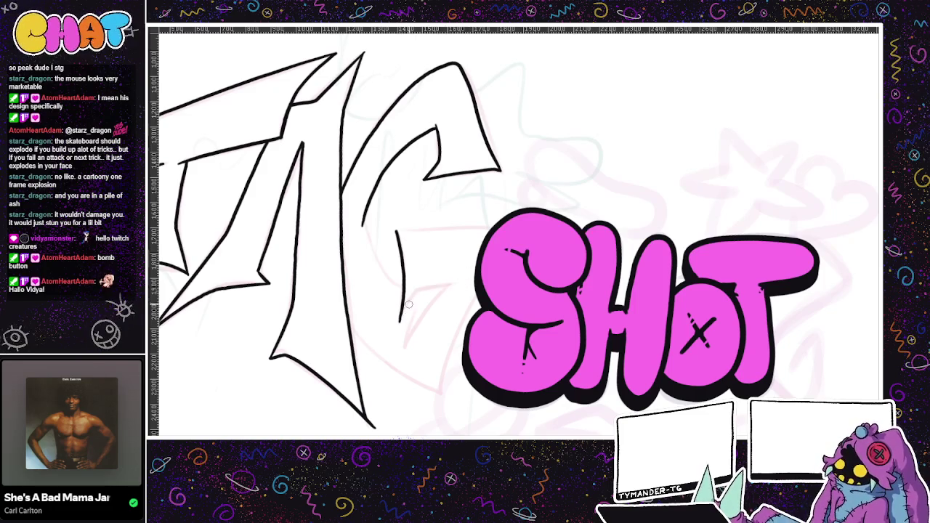
pyautogui.moveTo(400, 320); pyautogui.dragTo(465, 280)
pyautogui.hotkey('ctrl', 'z')
pyautogui.moveTo(401, 320); pyautogui.dragTo(454, 289)
pyautogui.hotkey('ctrl', 'z')
pyautogui.moveTo(401, 321); pyautogui.dragTo(462, 280)
pyautogui.hotkey('ctrl', 'z')
# Step: Retry short up-right and down-left strokes inside the G, keeping the final down-left stroke
pyautogui.moveTo(400, 321); pyautogui.dragTo(419, 285)
pyautogui.hotkey('ctrl', 'z')
pyautogui.moveTo(398, 322)
pyautogui.mouseDown()
pyautogui.moveTo(417, 291)
pyautogui.moveTo(464, 279)
pyautogui.moveTo(408, 342)
pyautogui.mouseUp()
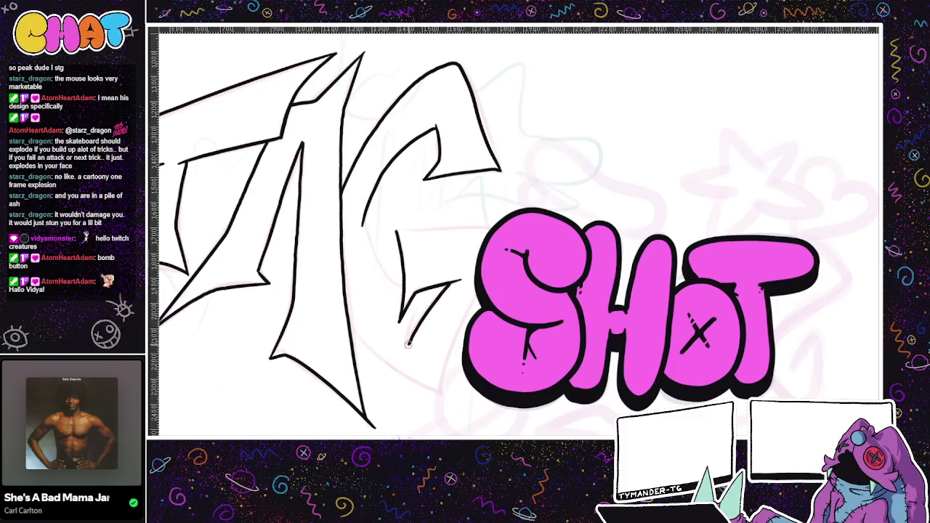
pyautogui.hotkey('ctrl', 'z')
pyautogui.moveTo(454, 281); pyautogui.dragTo(411, 336)
pyautogui.hotkey('ctrl', 'z')
pyautogui.moveTo(449, 285); pyautogui.dragTo(405, 347)
pyautogui.hotkey('ctrl', 'z')
pyautogui.moveTo(451, 283); pyautogui.dragTo(409, 342)
pyautogui.hotkey('ctrl', 'z')
pyautogui.moveTo(452, 282)
pyautogui.mouseDown()
pyautogui.moveTo(407, 343)
pyautogui.moveTo(419, 311)
pyautogui.mouseUp()
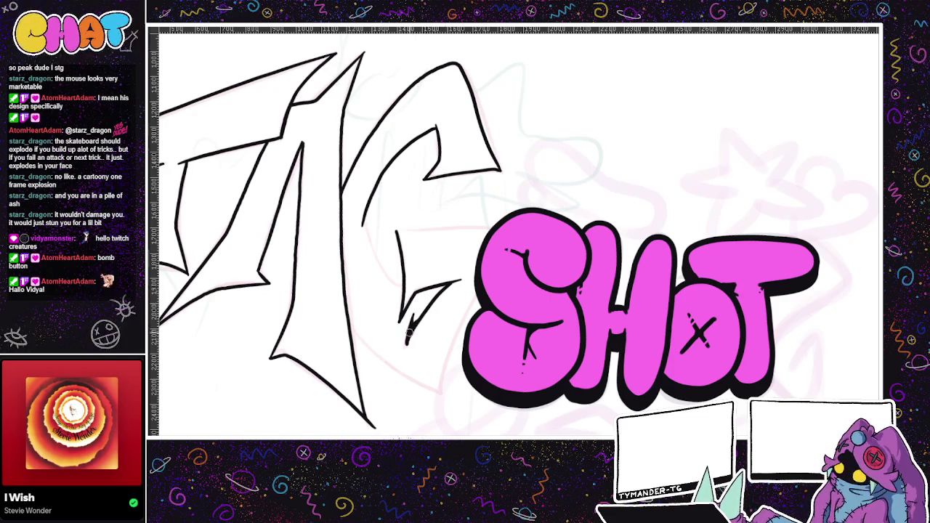
# Step: Draw the G's horizontal bar reaching right, retrying until a longer bar stays
pyautogui.moveTo(460, 318); pyautogui.dragTo(457, 340)
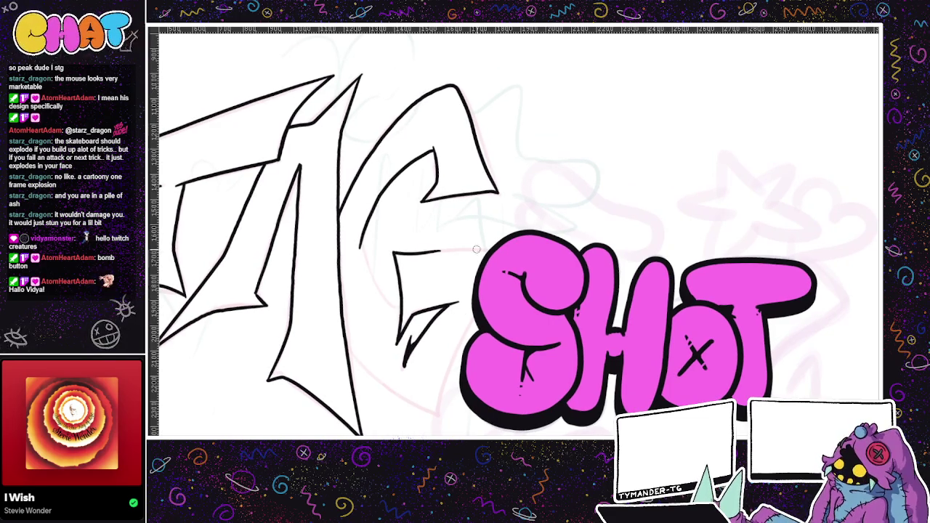
pyautogui.moveTo(392, 254); pyautogui.dragTo(452, 252)
pyautogui.moveTo(394, 254); pyautogui.dragTo(494, 251)
pyautogui.hotkey('ctrl', 'z')
pyautogui.moveTo(392, 253); pyautogui.dragTo(497, 250)
pyautogui.hotkey('ctrl', 'z')
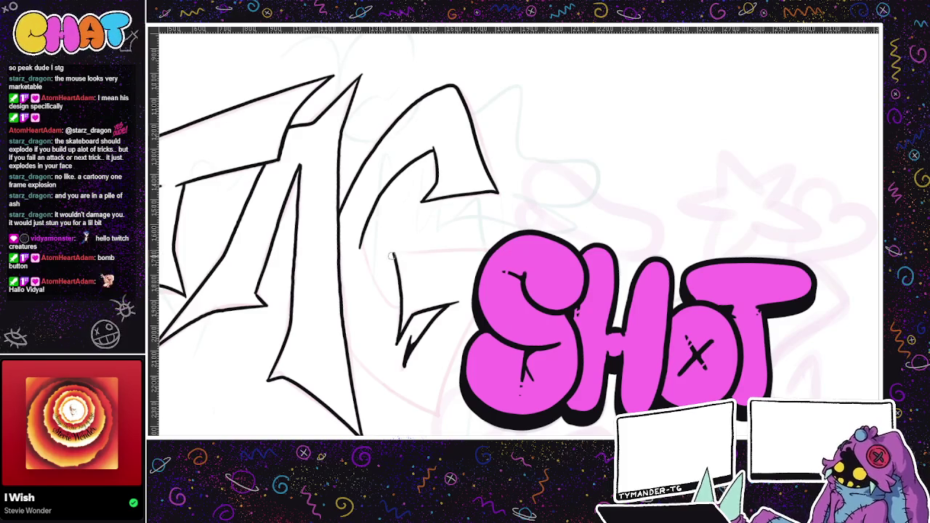
pyautogui.moveTo(393, 252); pyautogui.dragTo(497, 250)
pyautogui.hotkey('ctrl', 'z')
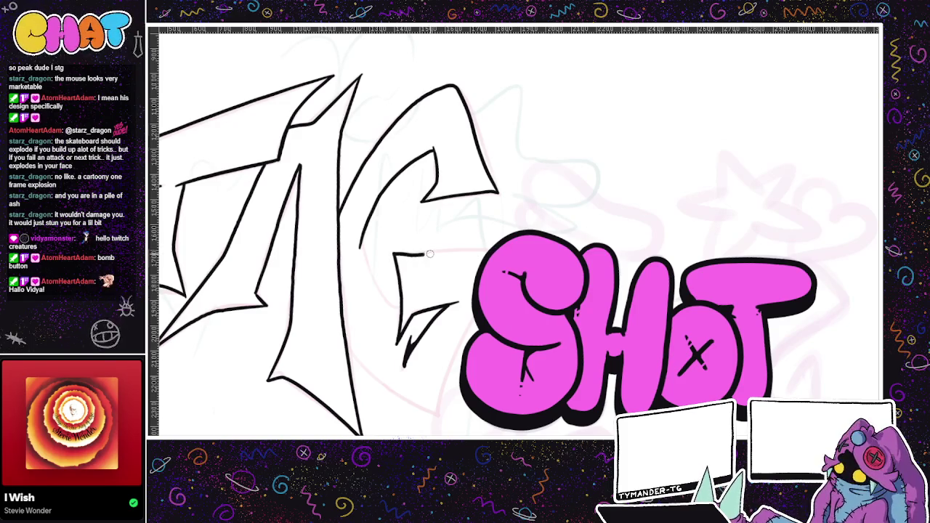
pyautogui.moveTo(393, 254); pyautogui.dragTo(466, 254)
pyautogui.hotkey('ctrl', 'z')
pyautogui.moveTo(393, 254); pyautogui.dragTo(489, 253)
# Step: Try extra strokes along the G's left side, undoing each of them
pyautogui.moveTo(376, 262); pyautogui.dragTo(389, 222)
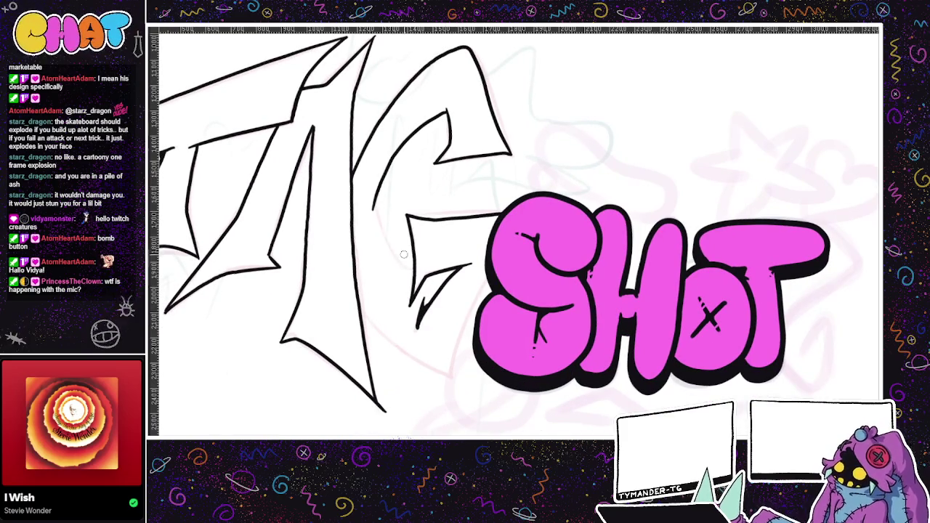
pyautogui.hotkey('ctrl', 'z')
pyautogui.moveTo(377, 213)
pyautogui.mouseDown()
pyautogui.moveTo(418, 276)
pyautogui.moveTo(381, 225)
pyautogui.moveTo(380, 195)
pyautogui.mouseUp()
pyautogui.hotkey('ctrl', 'z')
pyautogui.hotkey('ctrl', 'z')
pyautogui.moveTo(405, 272)
pyautogui.mouseDown()
pyautogui.moveTo(378, 193)
pyautogui.moveTo(420, 279)
pyautogui.mouseUp()
pyautogui.hotkey('ctrl', 'z')
pyautogui.hotkey('ctrl', 'z')
pyautogui.moveTo(373, 196); pyautogui.dragTo(417, 280)
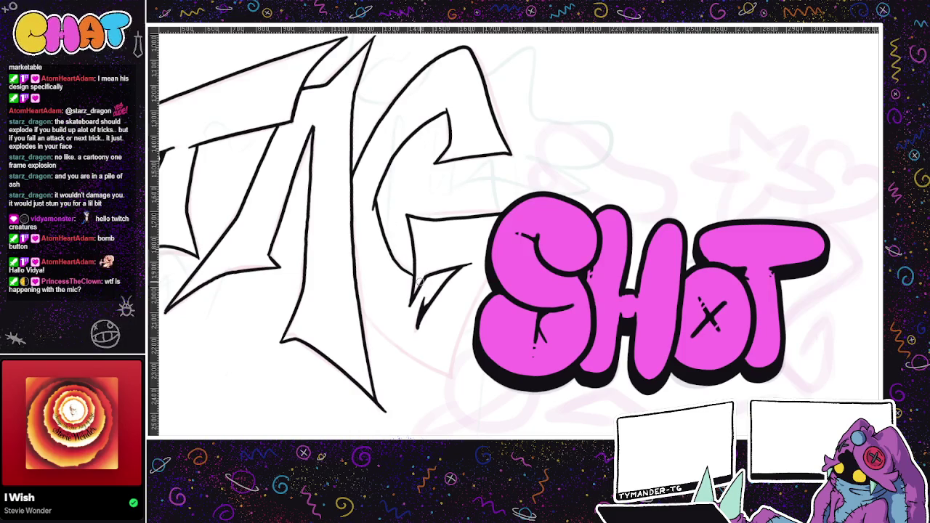
pyautogui.moveTo(487, 279); pyautogui.dragTo(452, 376)
pyautogui.hotkey('ctrl', 'z')
pyautogui.moveTo(487, 275); pyautogui.dragTo(452, 378)
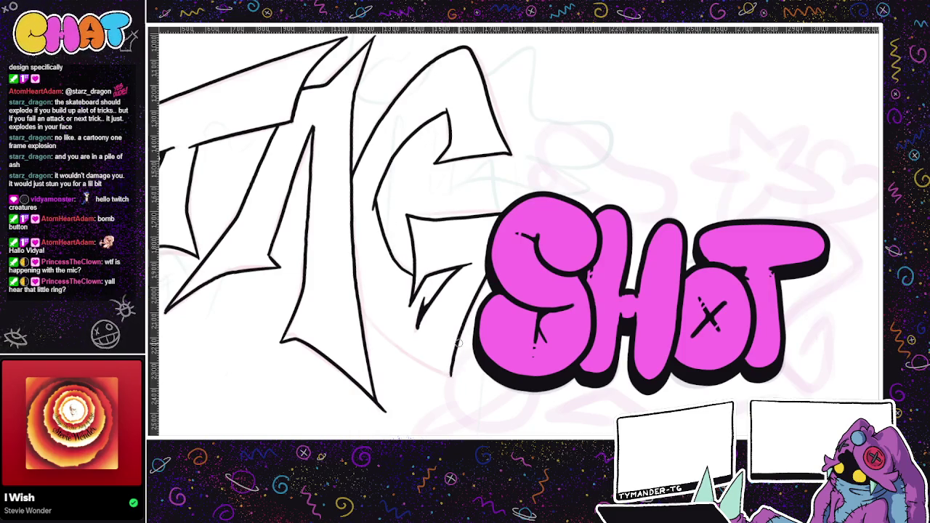
pyautogui.hotkey('ctrl', 'z')
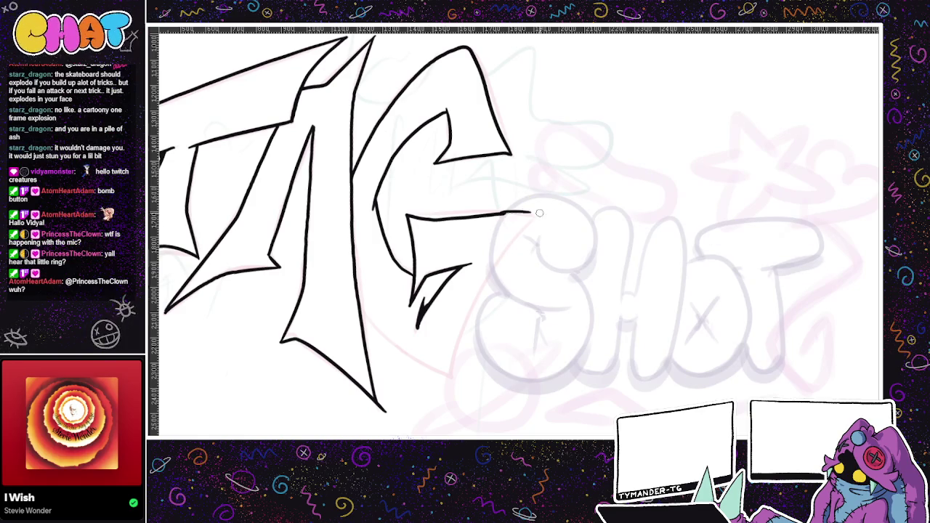
# Step: Rotate the canvas and draw a curved stroke below the G's lower edge
pyautogui.moveTo(530, 219)
pyautogui.mouseDown()
pyautogui.moveTo(449, 262)
pyautogui.moveTo(419, 230)
pyautogui.mouseUp()
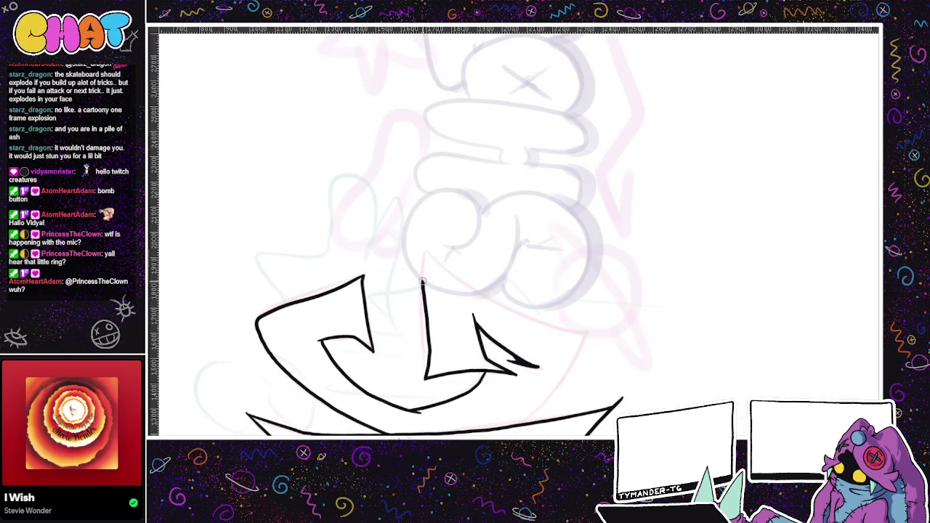
pyautogui.moveTo(530, 306)
pyautogui.mouseDown()
pyautogui.moveTo(425, 271)
pyautogui.moveTo(510, 226)
pyautogui.mouseUp()
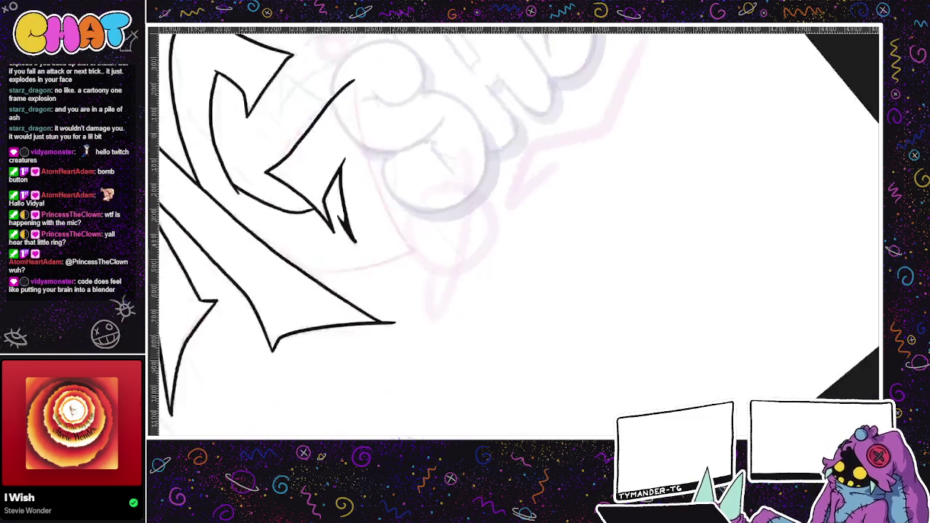
pyautogui.moveTo(432, 290); pyautogui.dragTo(601, 205)
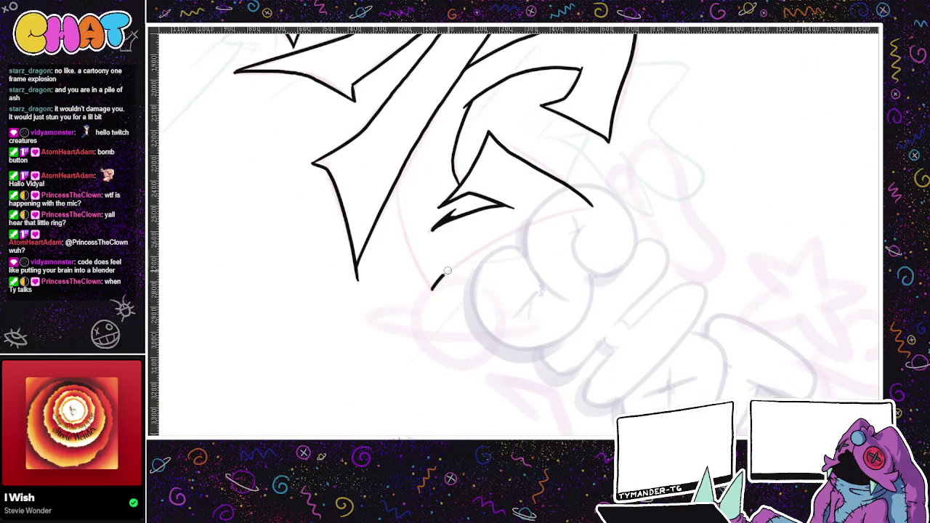
pyautogui.hotkey('ctrl', 'z')
pyautogui.moveTo(431, 289)
pyautogui.mouseDown()
pyautogui.moveTo(597, 206)
pyautogui.moveTo(531, 263)
pyautogui.mouseUp()
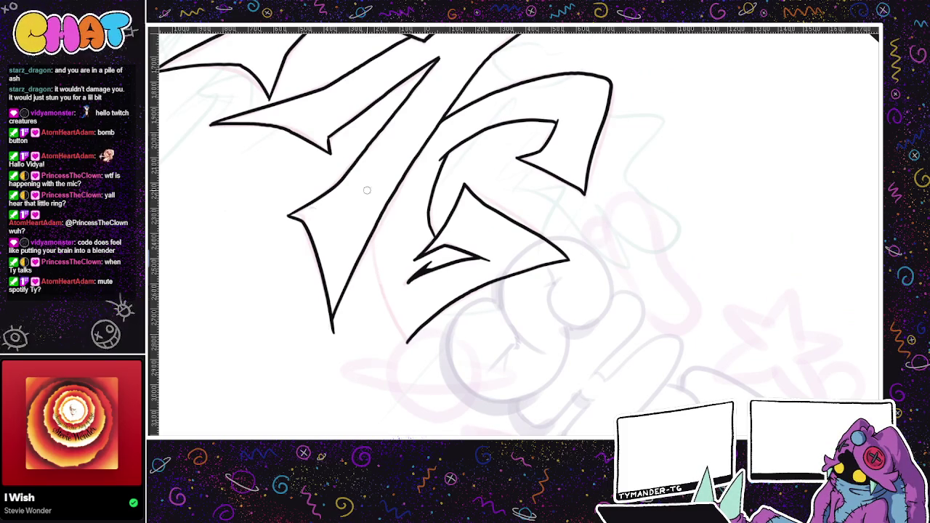
# Step: Draw a longer stroke up from the bottom tip to close the G, then rotate back
pyautogui.moveTo(407, 343); pyautogui.dragTo(379, 270)
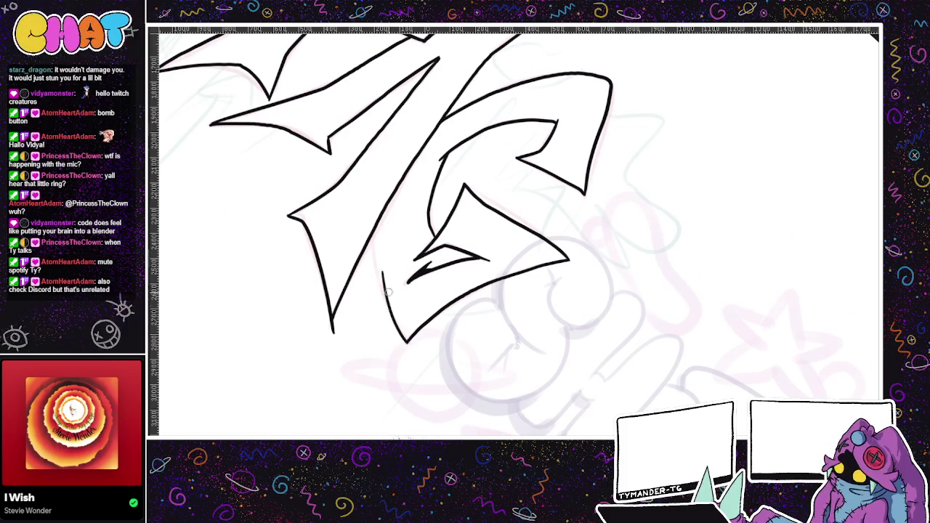
pyautogui.moveTo(405, 343); pyautogui.dragTo(377, 290)
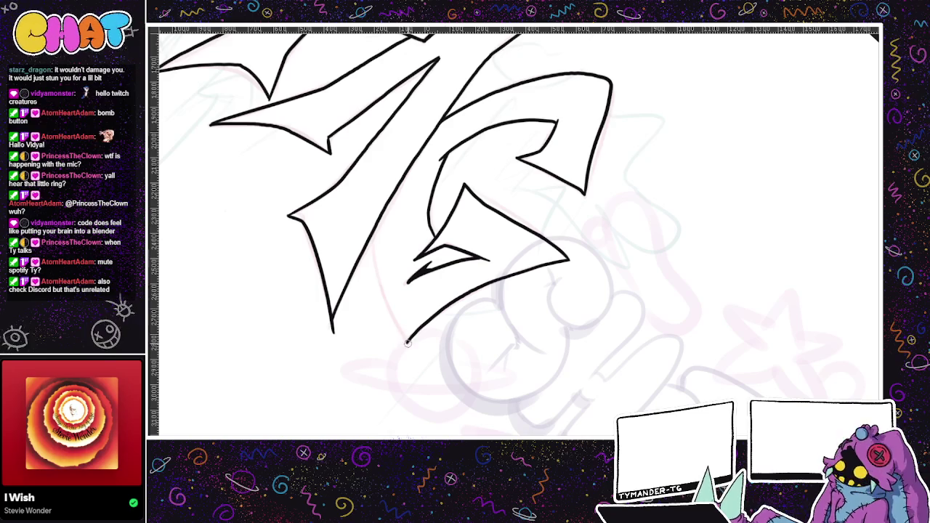
pyautogui.hotkey('ctrl', 'z')
pyautogui.moveTo(405, 340); pyautogui.dragTo(372, 240)
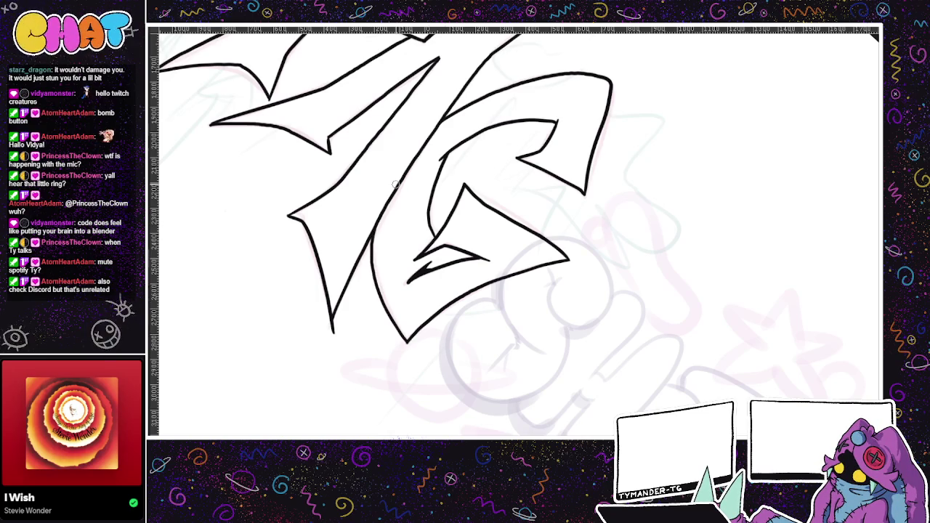
pyautogui.moveTo(394, 183); pyautogui.dragTo(565, 384)
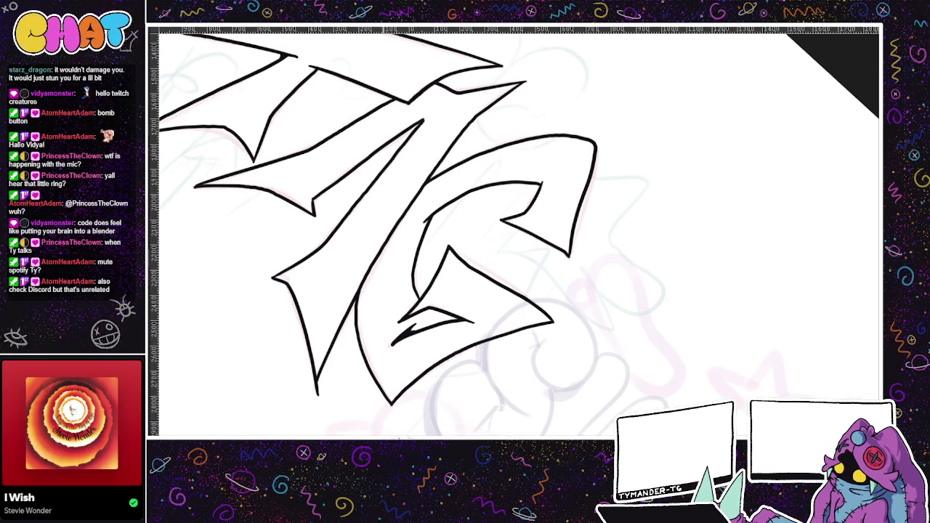
# Step: Reset canvas rotation, then extend and darken the G's inner diagonal line
pyautogui.press('5')
pyautogui.scroll(-1, 589, 421)
pyautogui.scroll(-1, 574, 393)
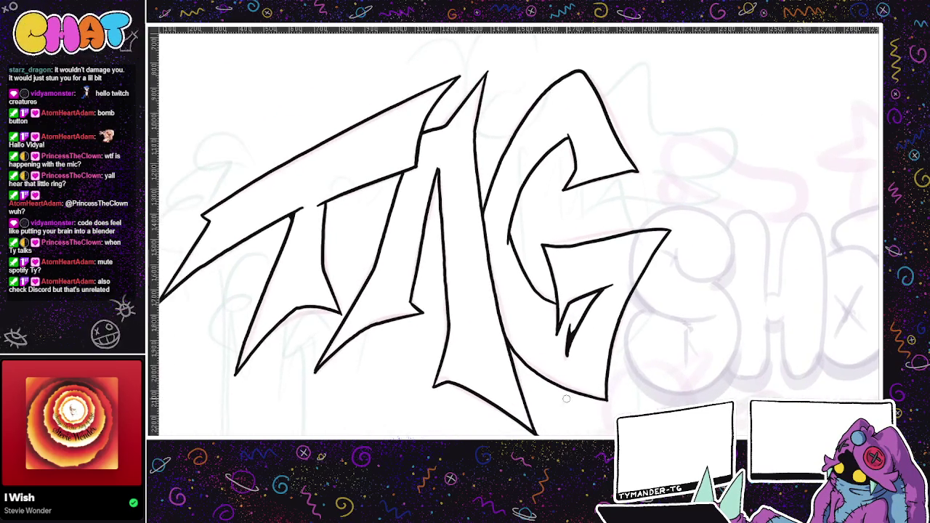
pyautogui.scroll(-1, 556, 405)
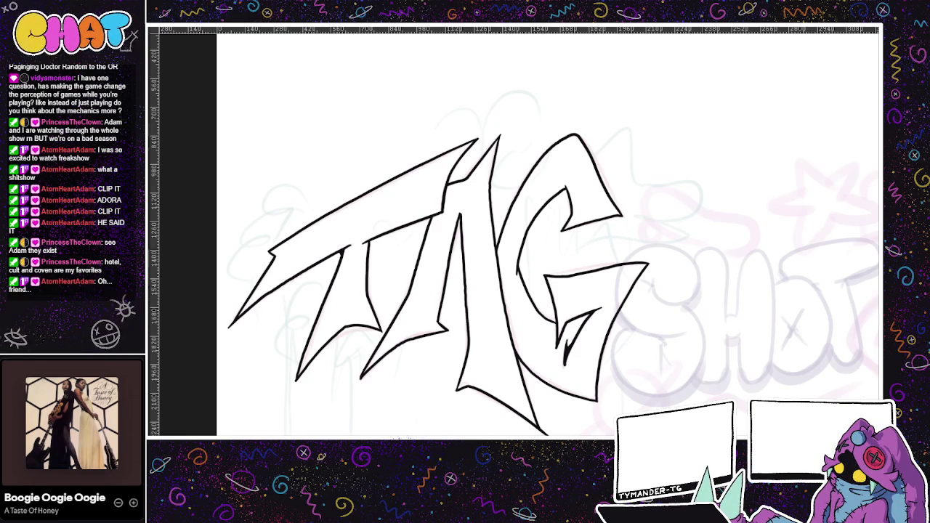
pyautogui.moveTo(634, 279); pyautogui.dragTo(578, 263)
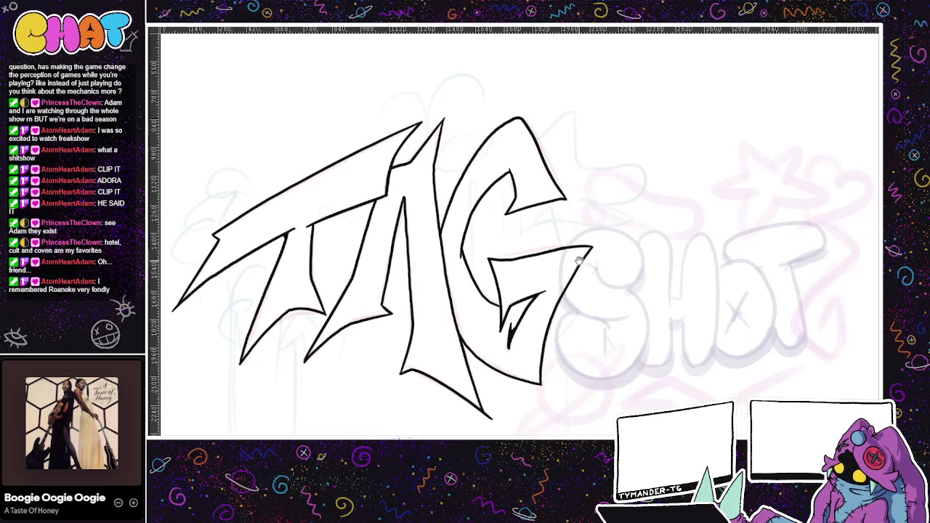
pyautogui.moveTo(601, 318); pyautogui.dragTo(590, 302)
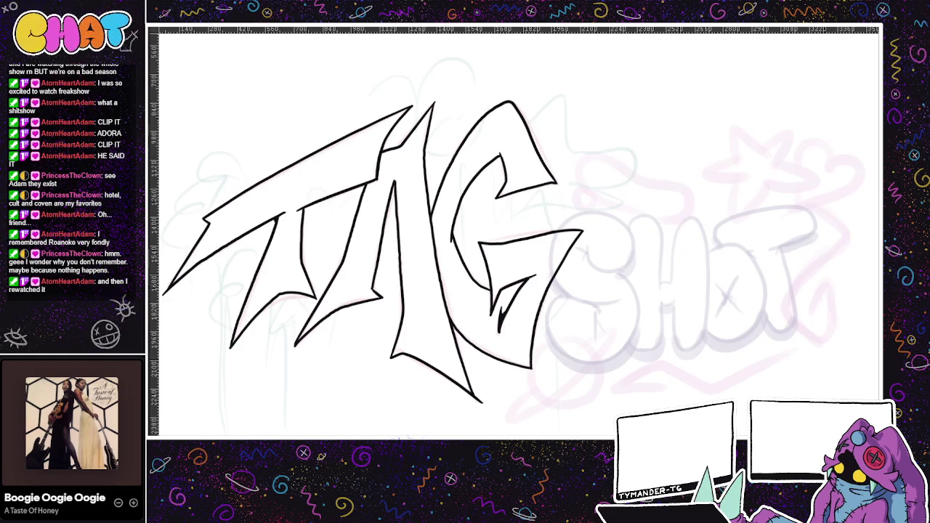
pyautogui.moveTo(567, 200); pyautogui.dragTo(561, 185)
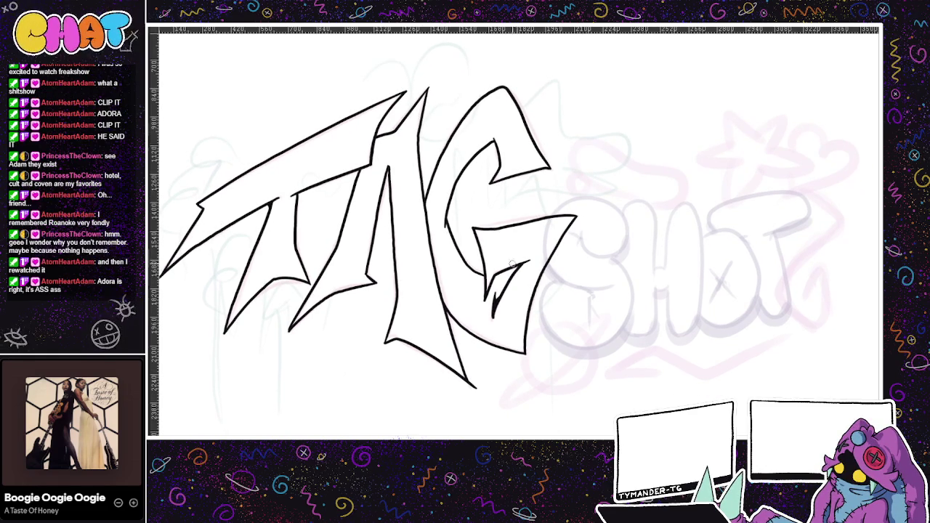
pyautogui.moveTo(512, 270); pyautogui.dragTo(529, 263)
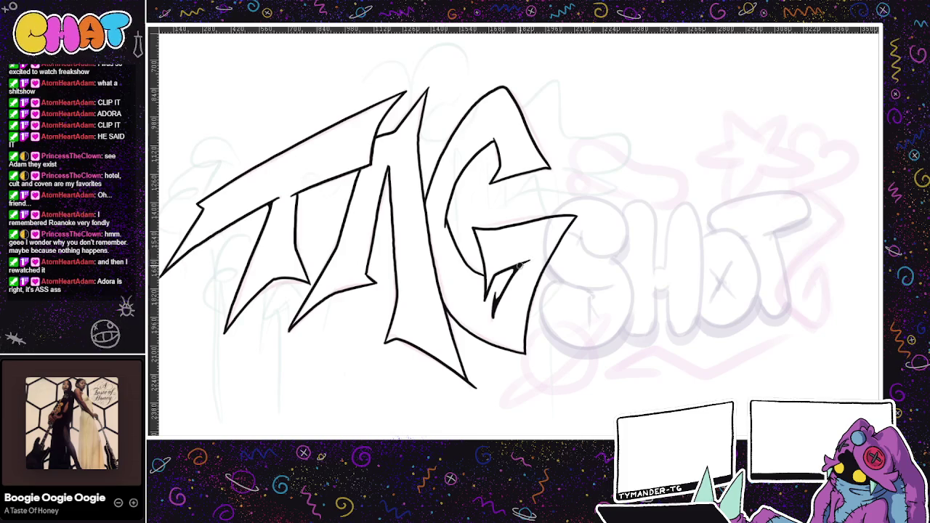
pyautogui.moveTo(520, 266); pyautogui.dragTo(494, 314)
# Step: Zoom out to check the whole TAG SHOT drawing and hide the faint sketch layers
pyautogui.moveTo(577, 315); pyautogui.dragTo(538, 317)
pyautogui.moveTo(465, 433); pyautogui.dragTo(432, 428)
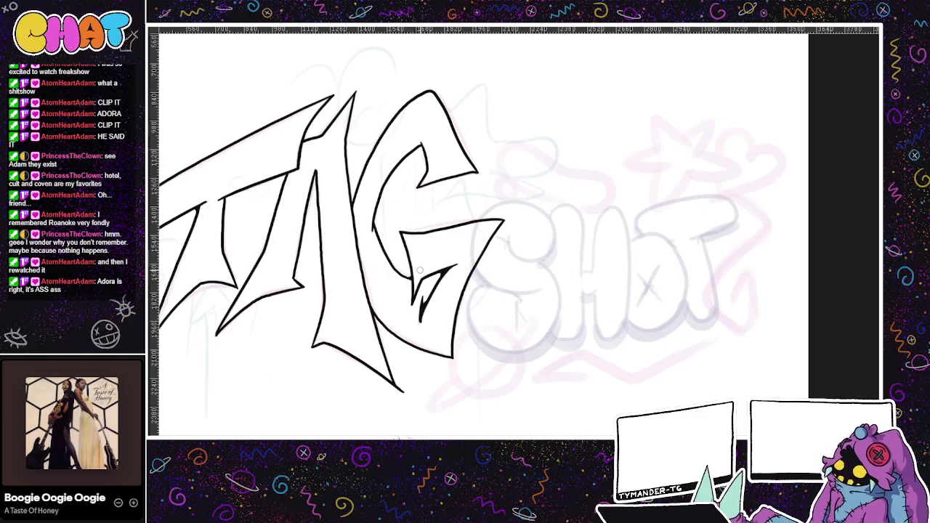
pyautogui.moveTo(537, 343); pyautogui.dragTo(509, 348)
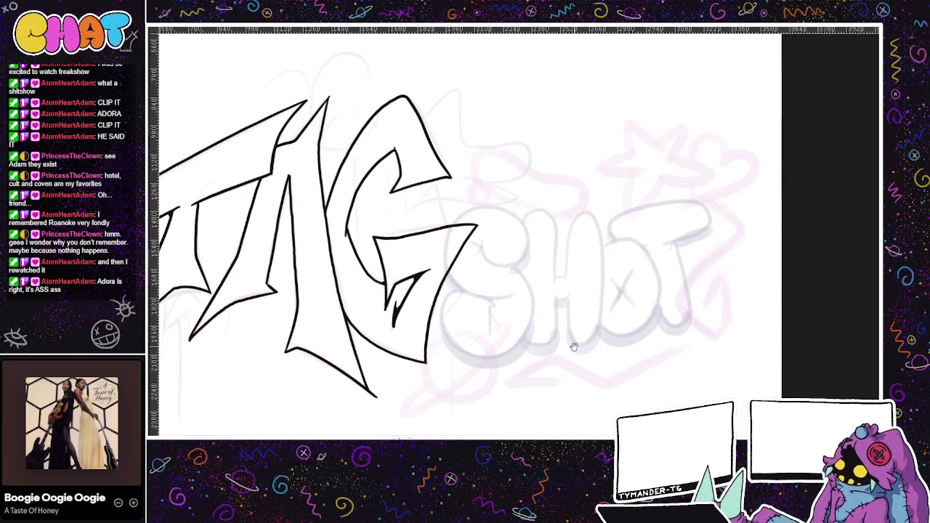
pyautogui.moveTo(536, 376)
pyautogui.mouseDown()
pyautogui.moveTo(613, 364)
pyautogui.moveTo(611, 309)
pyautogui.mouseUp()
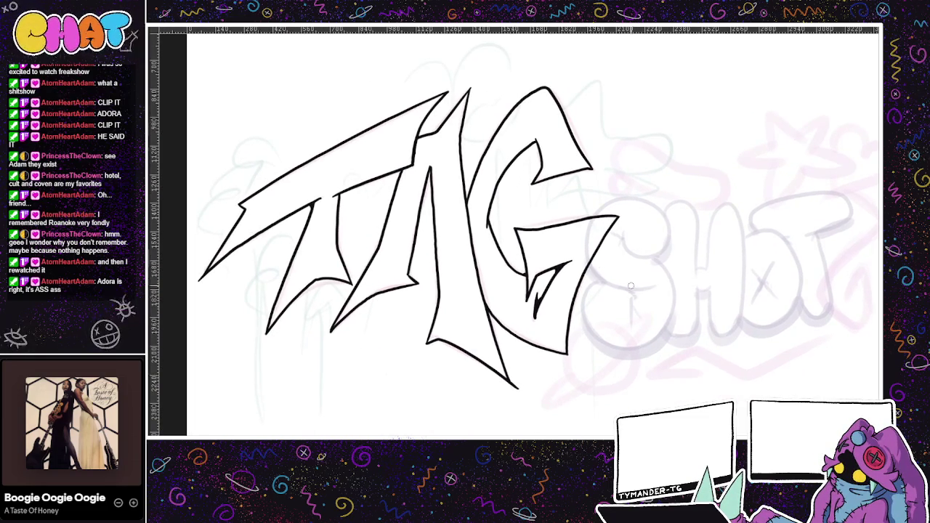
pyautogui.scroll(-2, 623, 280)
pyautogui.moveTo(346, 269); pyautogui.dragTo(268, 240)
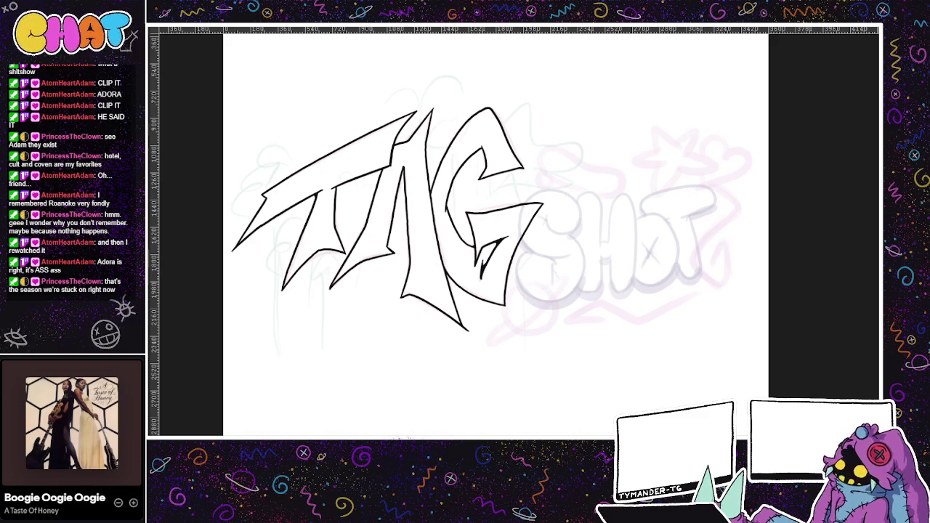
pyautogui.press('Delete')
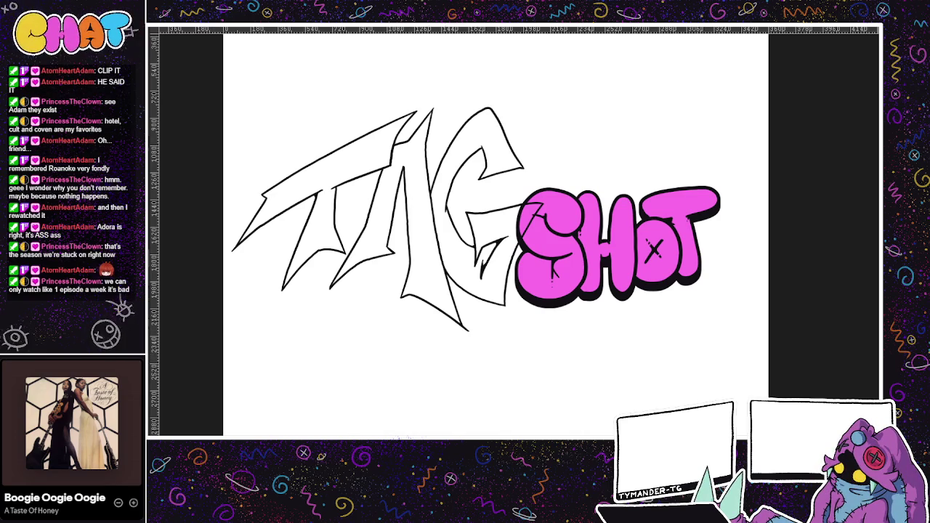
# Step: Lasso-select inside the TAG outline, fill it yellow and deselect, then undo
pyautogui.moveTo(342, 393); pyautogui.dragTo(432, 409)
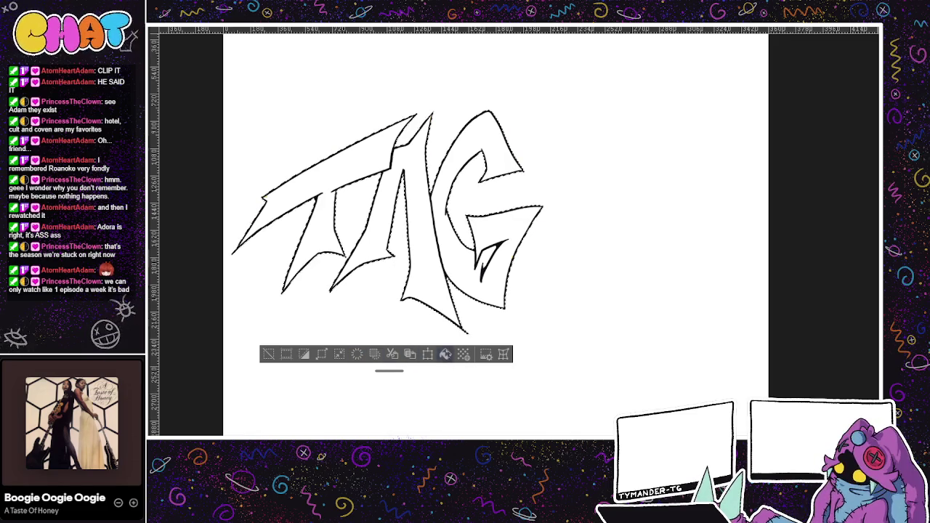
pyautogui.click(446, 354)
pyautogui.click(268, 354)
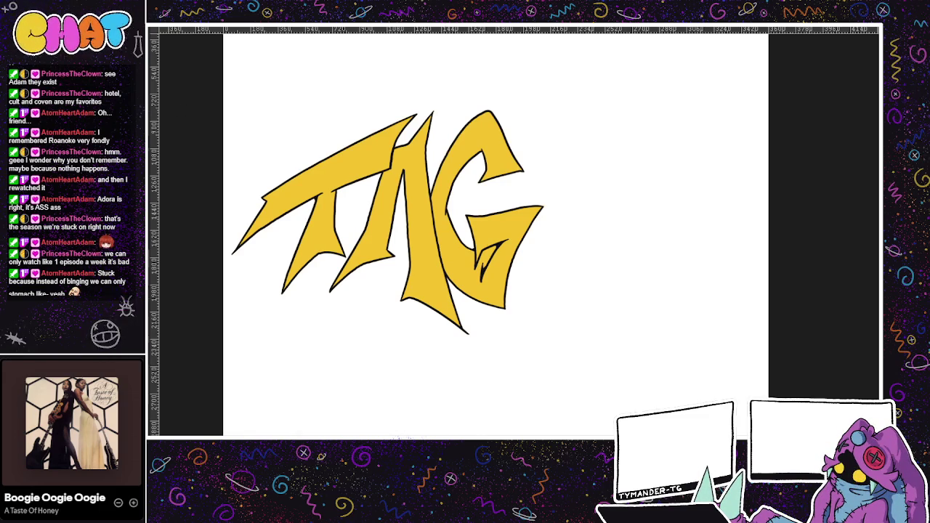
pyautogui.hotkey('ctrl', 'z')
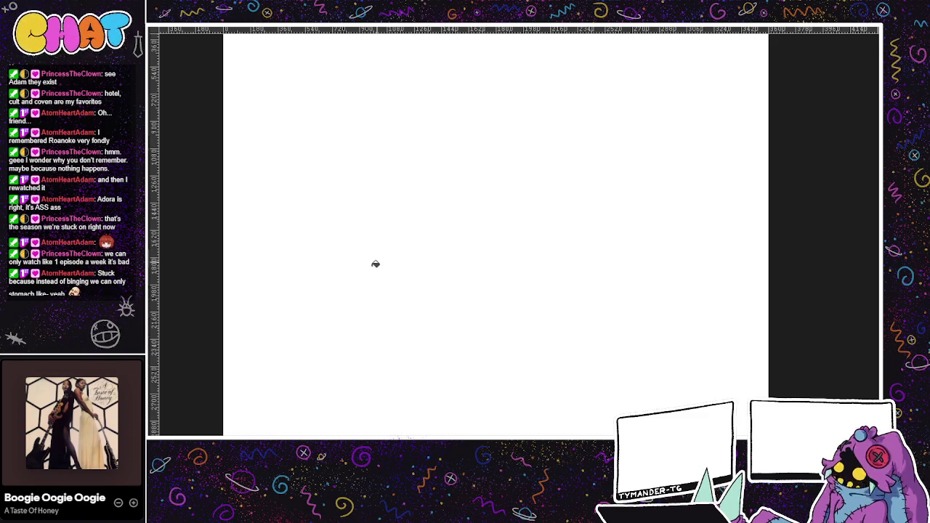
pyautogui.click(370, 264)
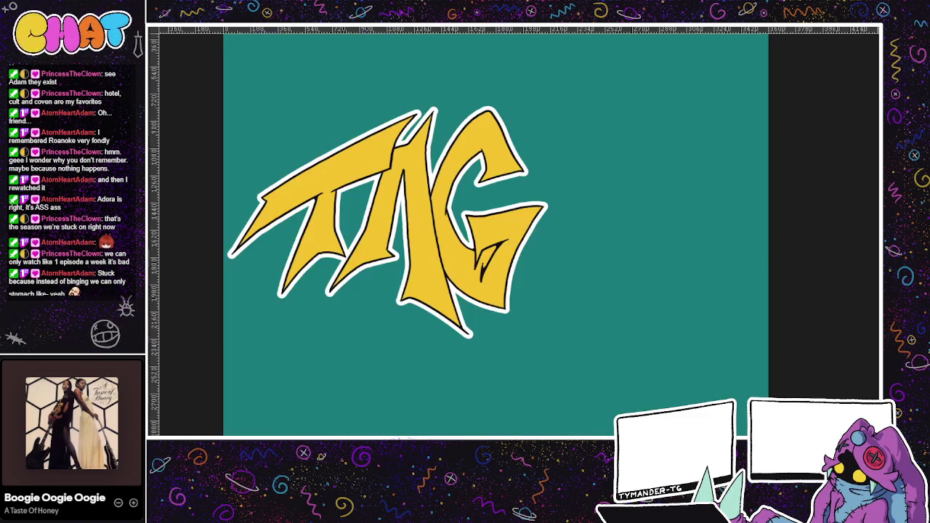
pyautogui.moveTo(627, 372); pyautogui.dragTo(602, 385)
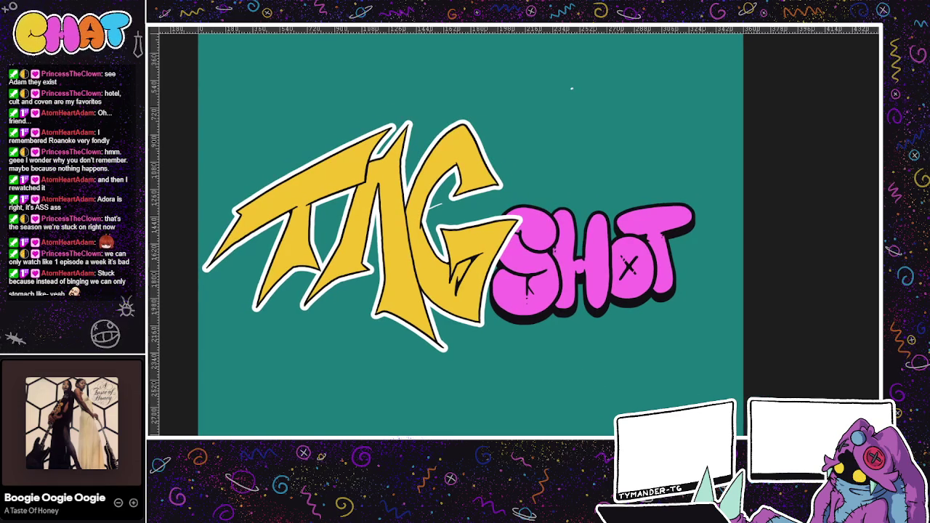
pyautogui.hotkey('ctrl', 'z')
pyautogui.hotkey('ctrl', 'shift', 'z')
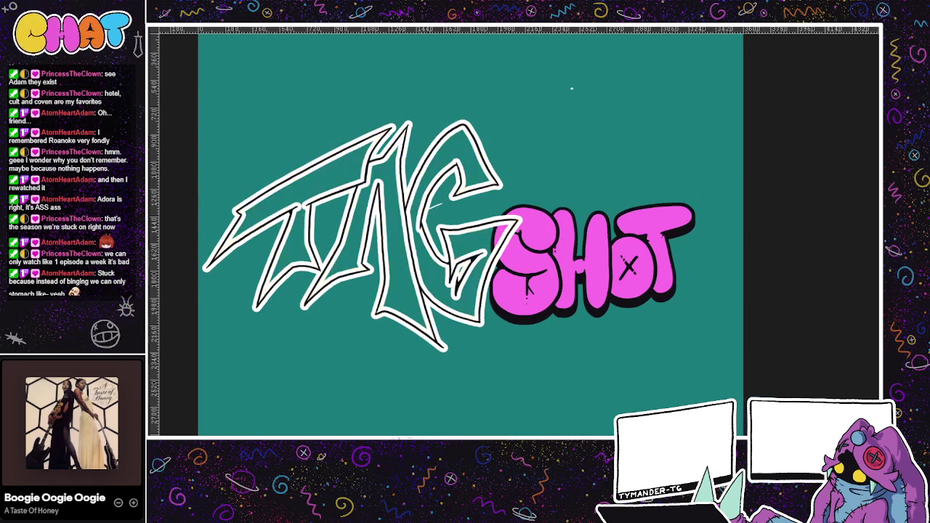
pyautogui.hotkey('ctrl', 'z')
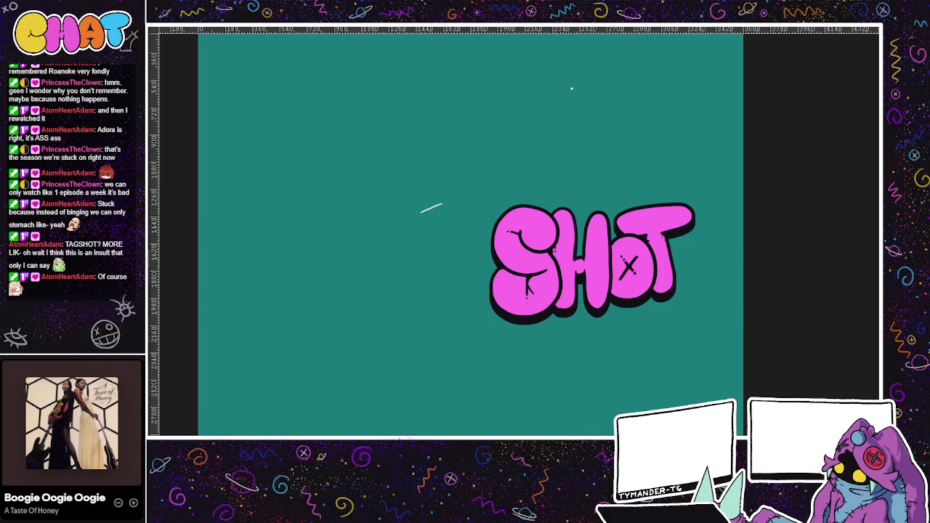
pyautogui.press('Delete')
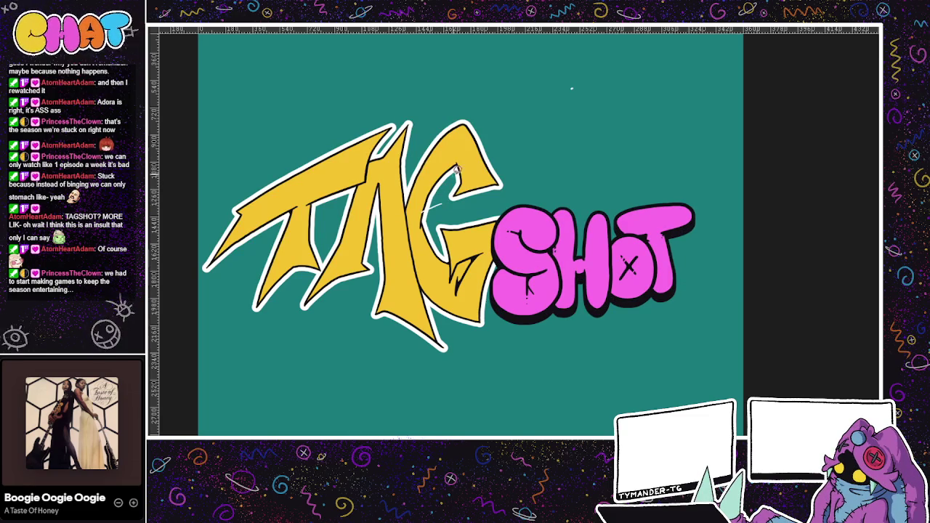
# Step: Delete the stray white mark near the G and the stray dot near the top
pyautogui.moveTo(454, 168); pyautogui.dragTo(422, 218)
pyautogui.press('Delete')
pyautogui.hotkey('ctrl', 'd')
pyautogui.moveTo(574, 64); pyautogui.dragTo(581, 118)
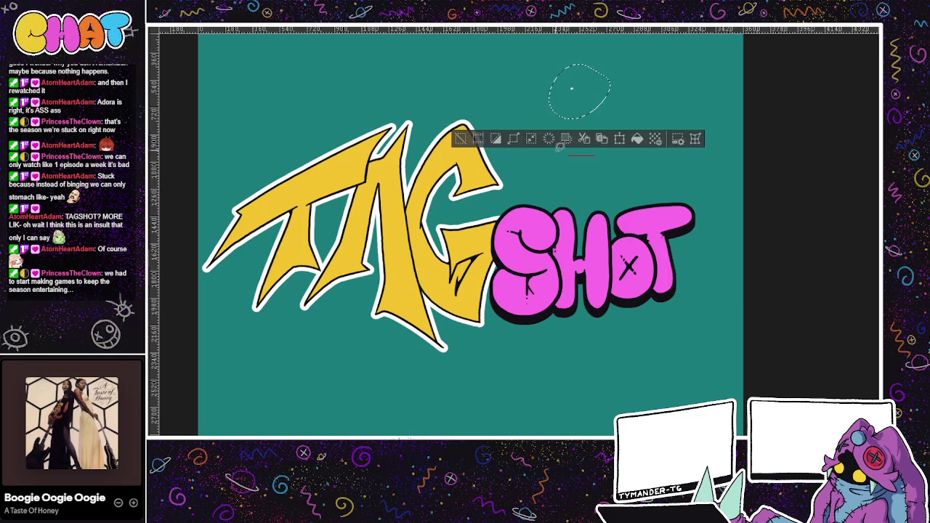
pyautogui.press('Delete')
pyautogui.hotkey('ctrl', 'shift', 'a')
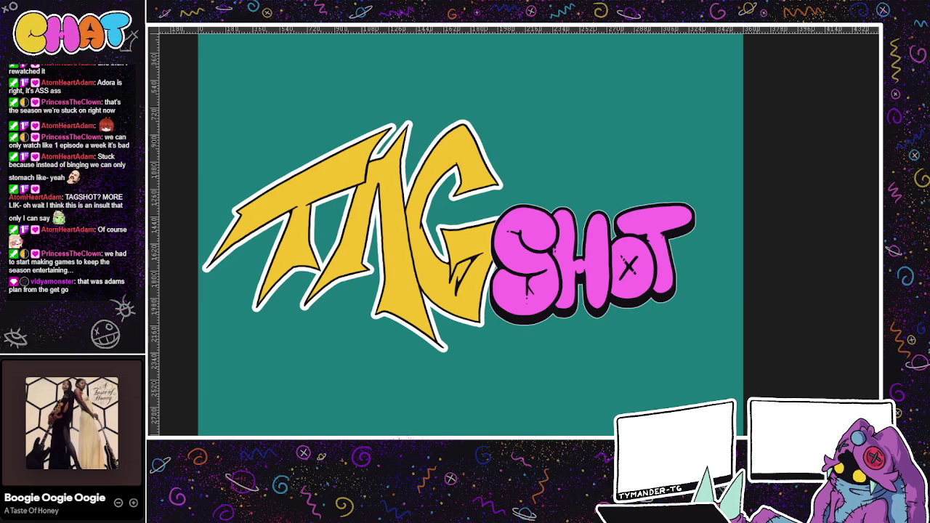
# Step: Move the white outline from TAG to SHOT and hide TAG's black line art
pyautogui.hotkey('ctrl', 'z')
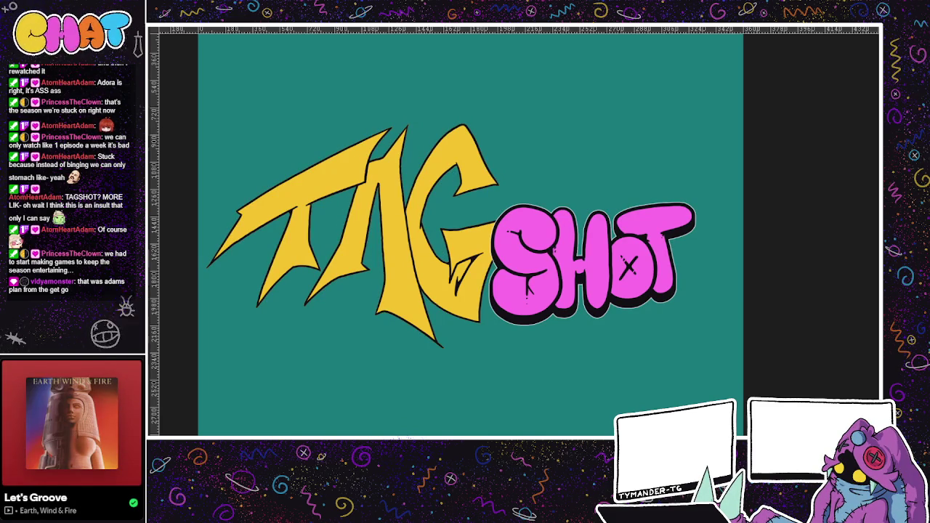
pyautogui.press('Return')
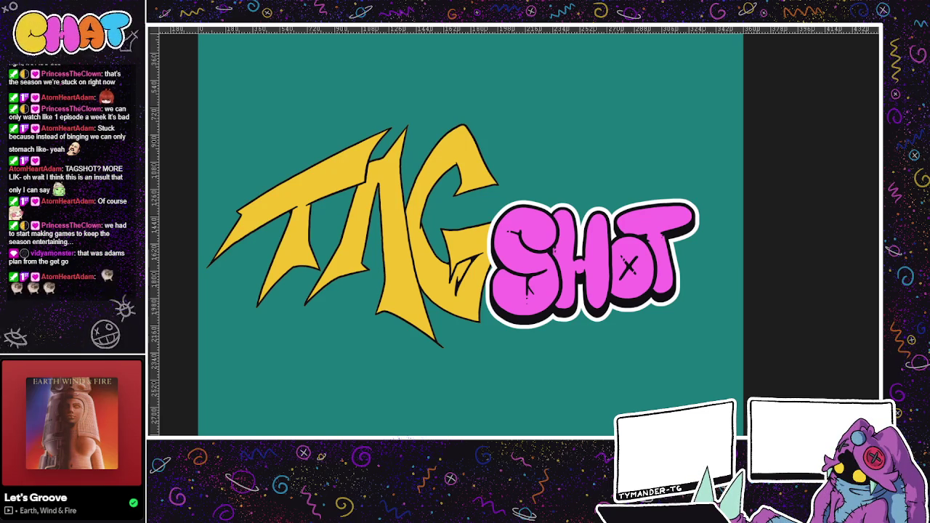
pyautogui.moveTo(635, 382); pyautogui.dragTo(571, 394)
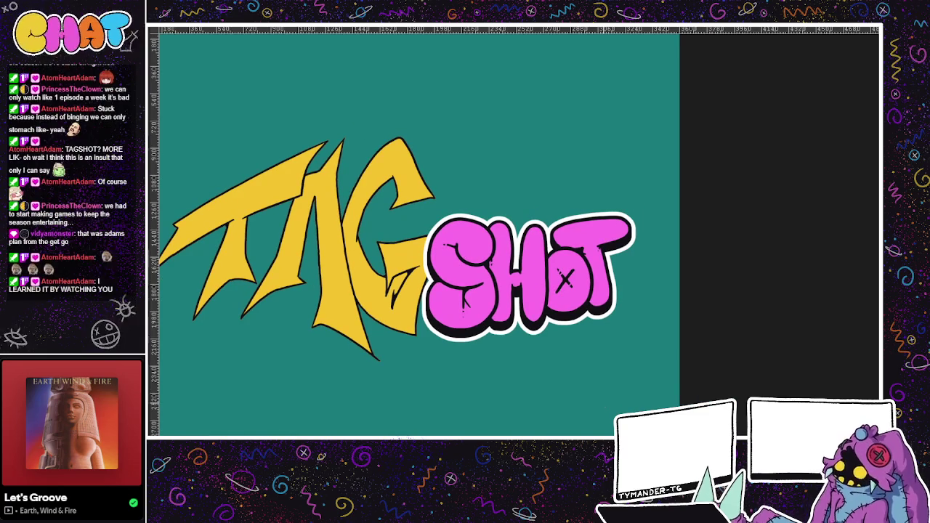
pyautogui.scroll(1, 626, 267)
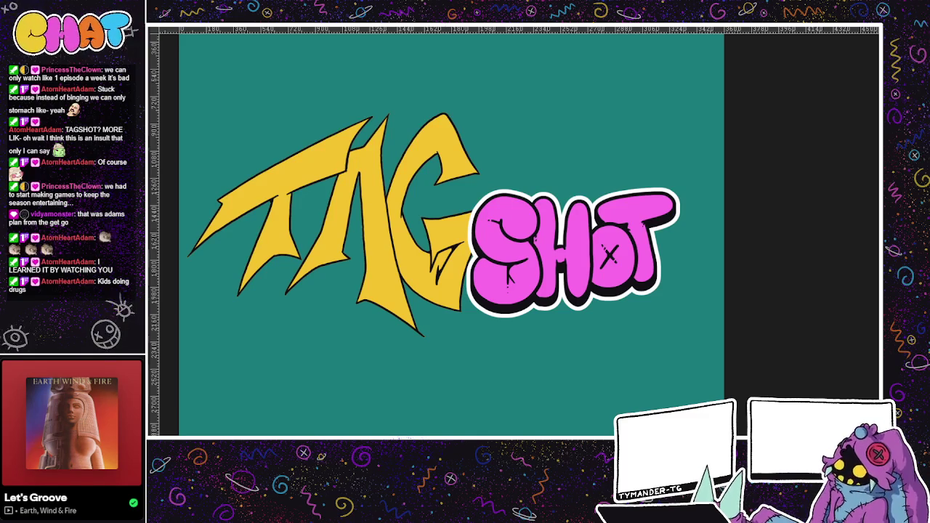
pyautogui.hotkey('ctrl', 'z')
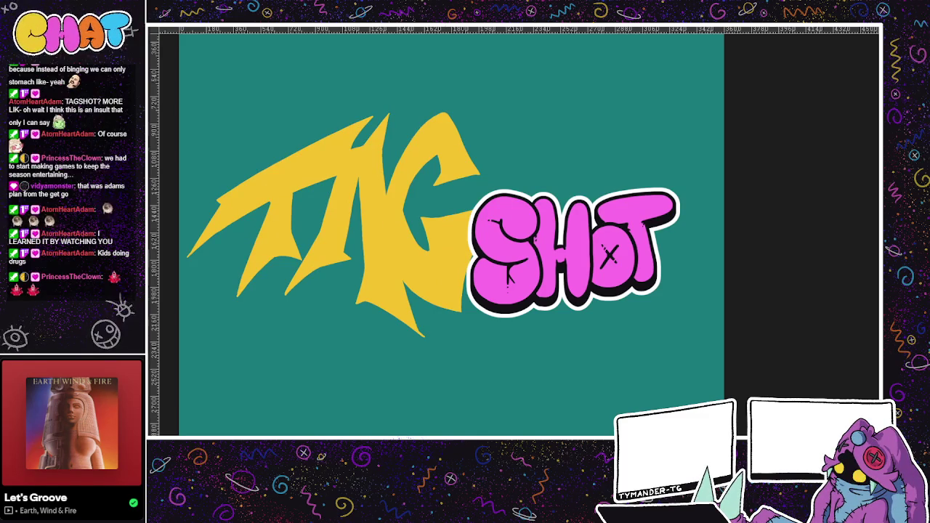
# Step: Recolour the TAG fill black with yellow lineart
pyautogui.hotkey('ctrl', 'z')
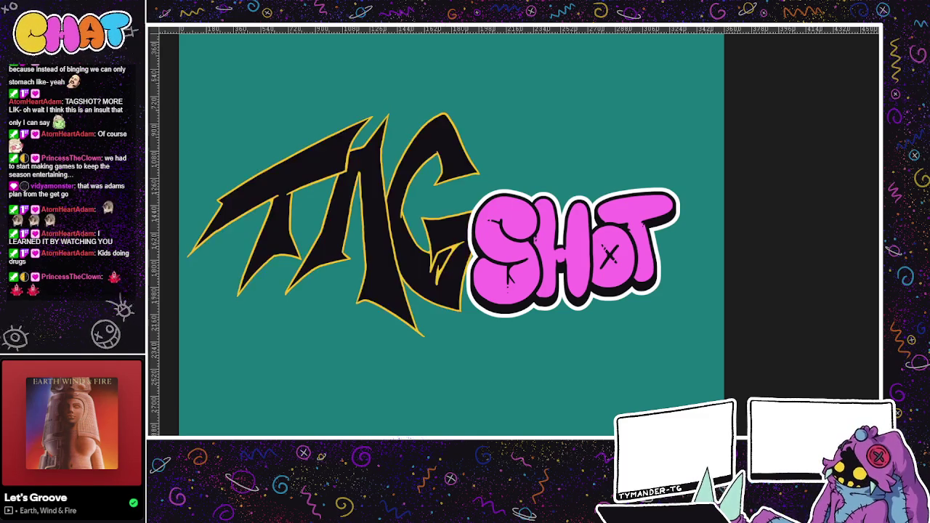
pyautogui.moveTo(494, 404)
pyautogui.mouseDown()
pyautogui.moveTo(489, 390)
pyautogui.moveTo(577, 378)
pyautogui.mouseUp()
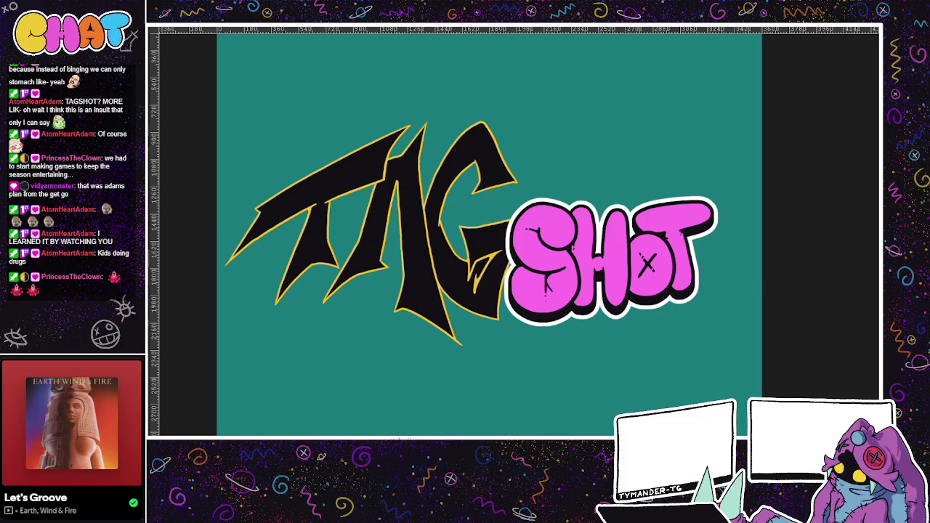
pyautogui.moveTo(395, 262); pyautogui.dragTo(388, 232)
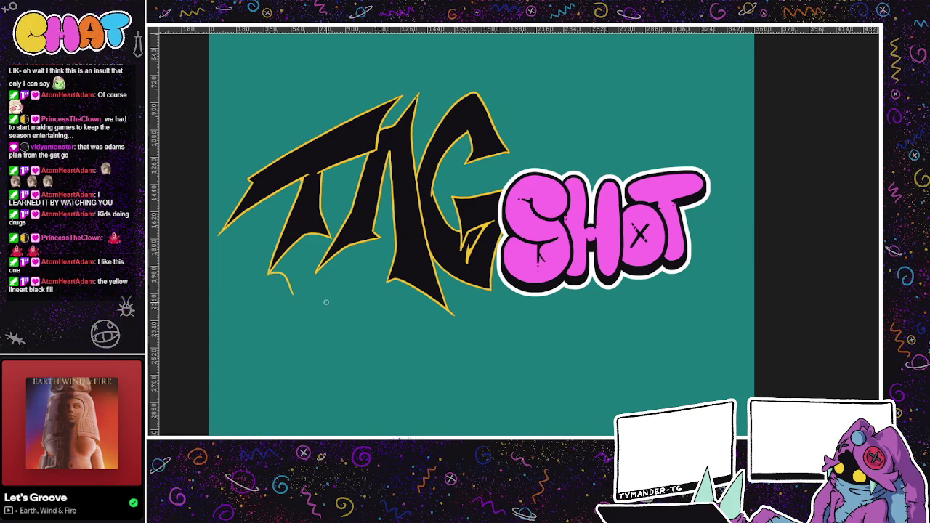
pyautogui.scroll(1, 328, 290)
pyautogui.scroll(3, 305, 287)
# Step: Remove the stray yellow strokes under the A and switch the TAG fill back to yellow
pyautogui.hotkey('ctrl', 'z')
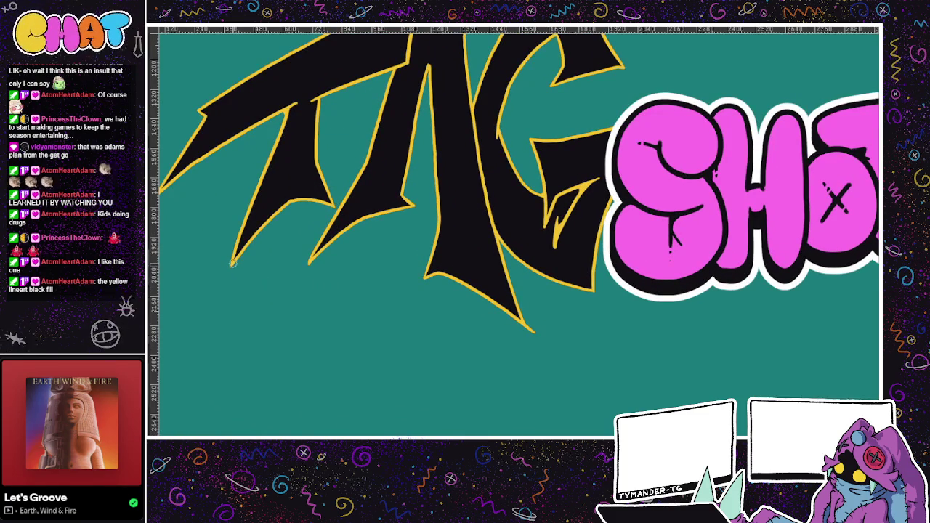
pyautogui.hotkey('ctrl', 'z')
pyautogui.moveTo(228, 241); pyautogui.dragTo(243, 234)
pyautogui.moveTo(246, 244); pyautogui.dragTo(238, 295)
pyautogui.hotkey('ctrl', 'z')
pyautogui.hotkey('ctrl', 'z')
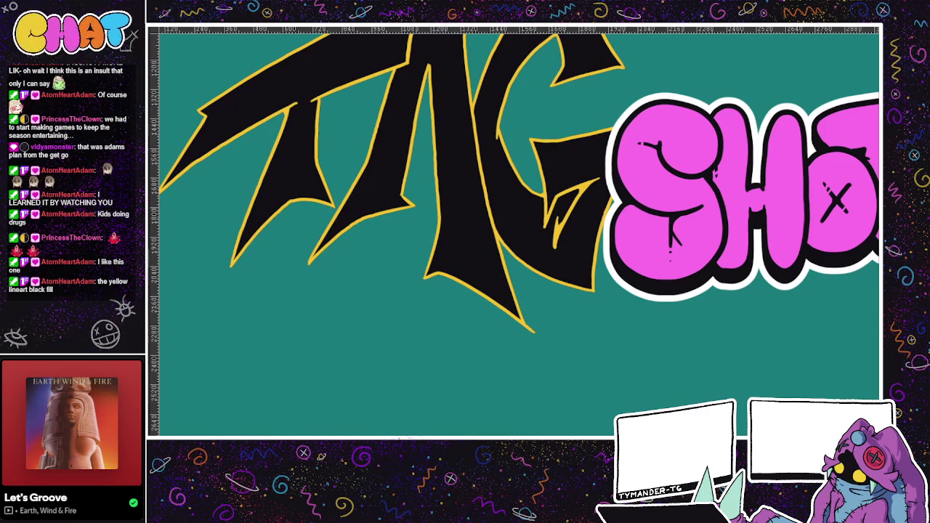
pyautogui.scroll(-3, 327, 249)
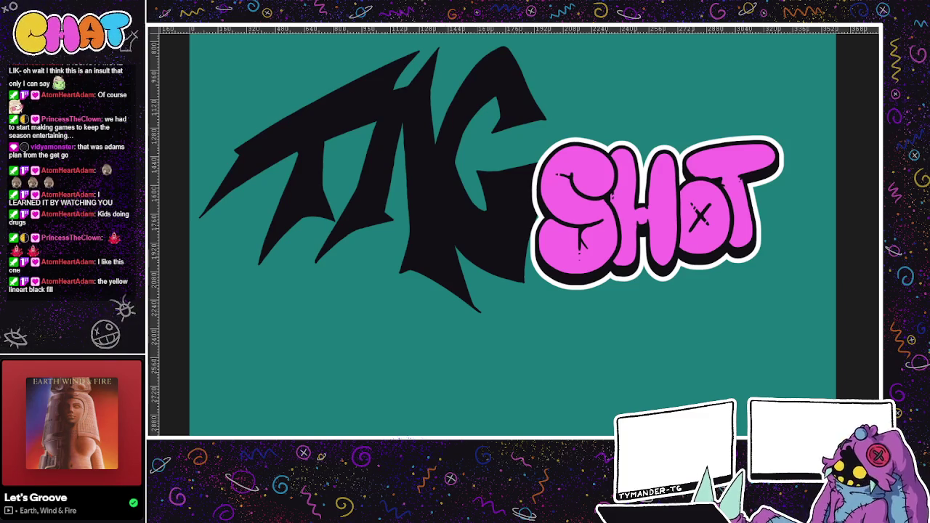
pyautogui.hotkey('ctrl', 'z')
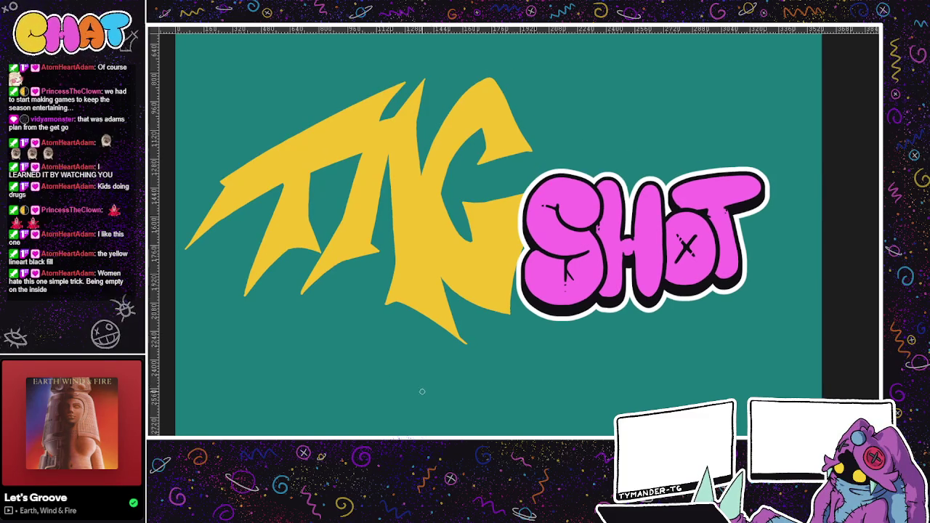
# Step: Turn the TAG fill black again, then hide the fill and SHOT layers, leaving yellow TAG outlines
pyautogui.moveTo(434, 371); pyautogui.dragTo(390, 419)
pyautogui.hotkey('ctrl', 'y')
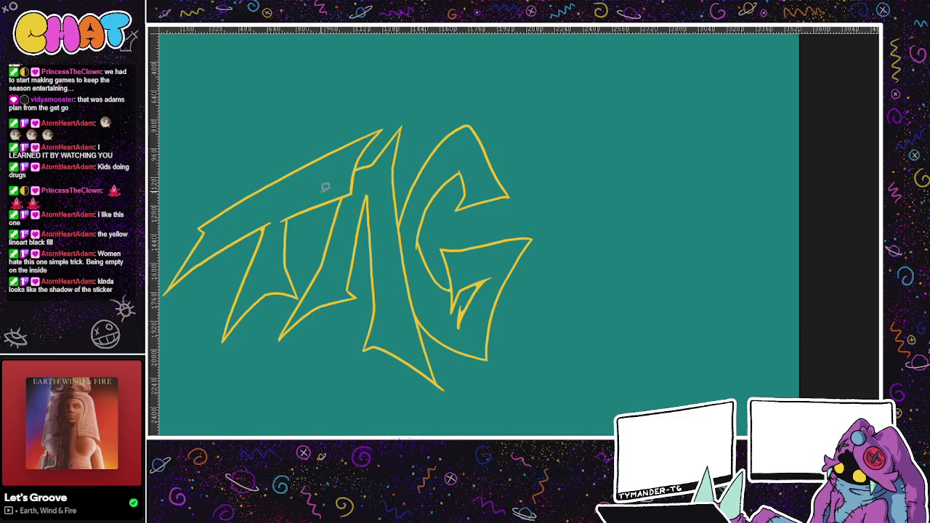
pyautogui.scroll(-1, 366, 186)
pyautogui.moveTo(463, 114)
pyautogui.mouseDown()
pyautogui.moveTo(264, 399)
pyautogui.moveTo(530, 98)
pyautogui.mouseUp()
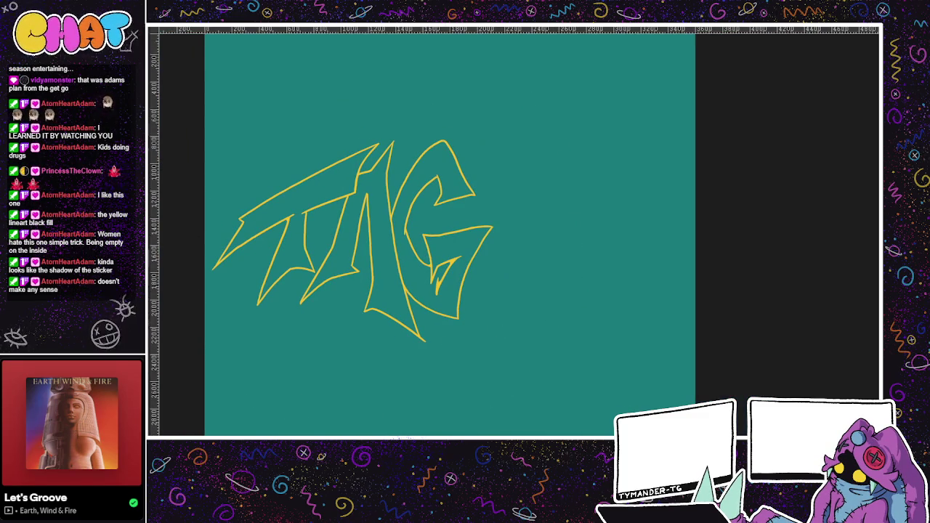
pyautogui.moveTo(315, 359); pyautogui.dragTo(381, 405)
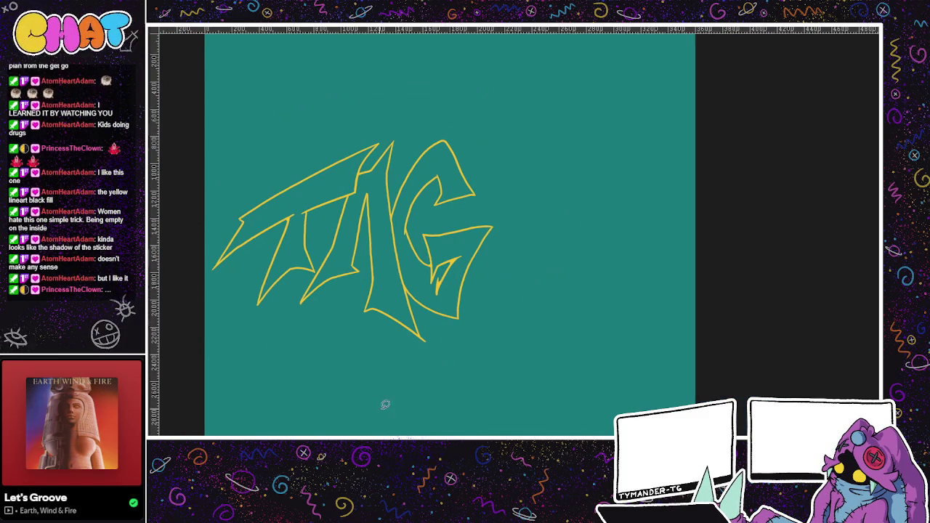
pyautogui.scroll(2, 342, 313)
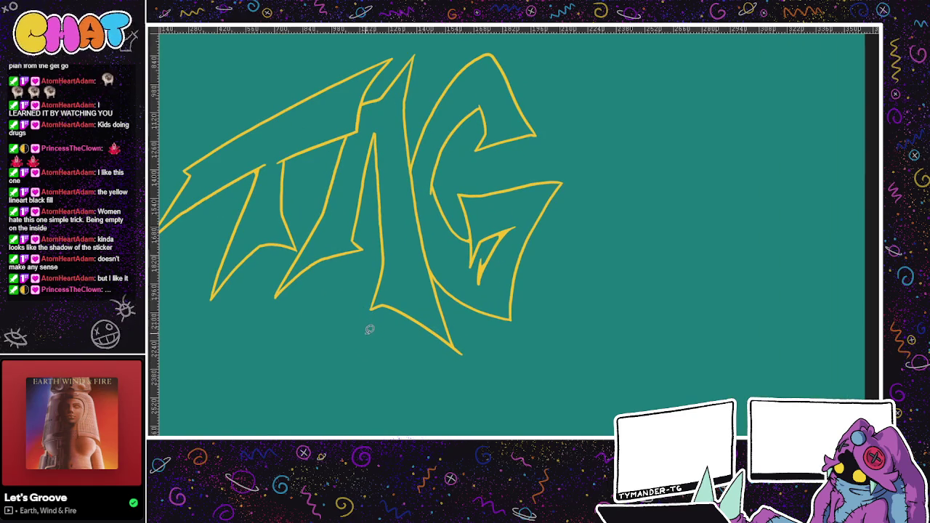
pyautogui.scroll(2, 370, 348)
pyautogui.hscroll(-2, 367, 381)
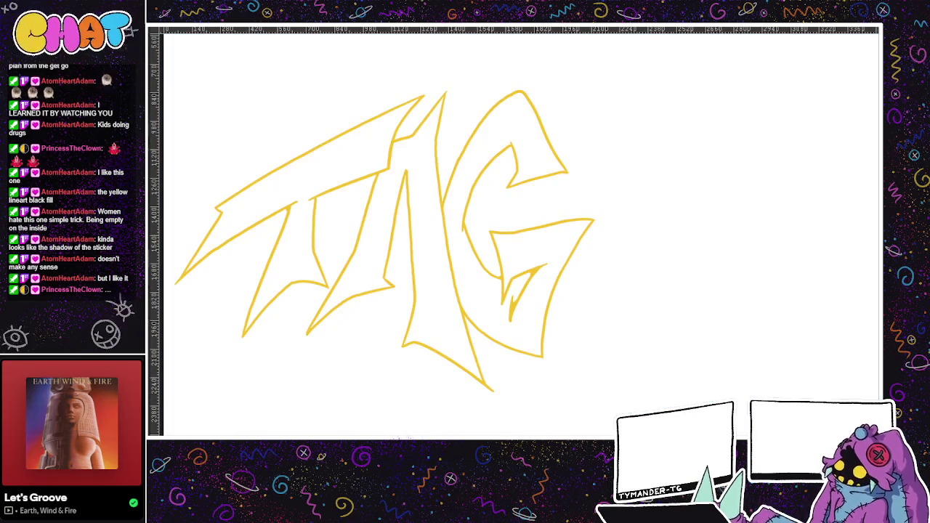
# Step: With the teal background hidden, lasso the TAG lineart and fill it solid black
pyautogui.hotkey('ctrl', 'z')
pyautogui.scroll(-1, 283, 383)
pyautogui.moveTo(301, 384)
pyautogui.mouseDown()
pyautogui.moveTo(364, 411)
pyautogui.moveTo(225, 114)
pyautogui.moveTo(301, 384)
pyautogui.mouseUp()
pyautogui.click(208, 290)
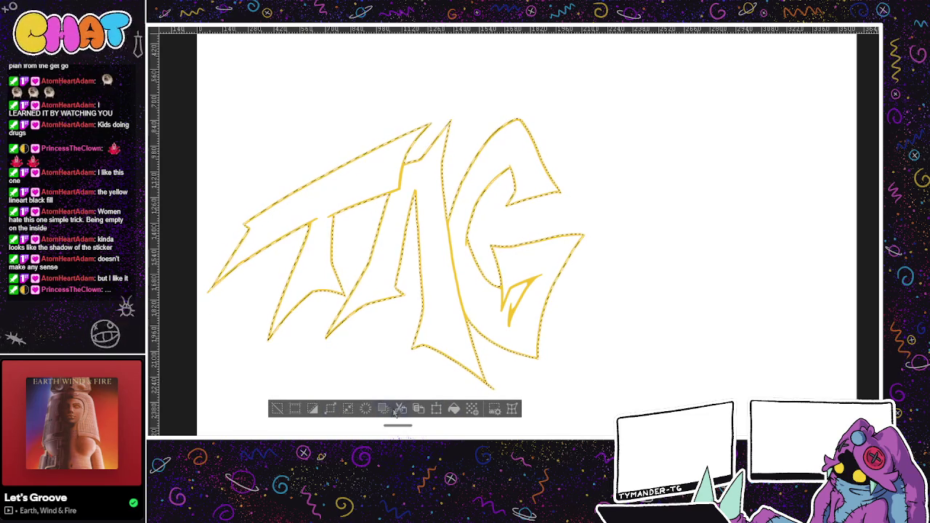
pyautogui.click(454, 408)
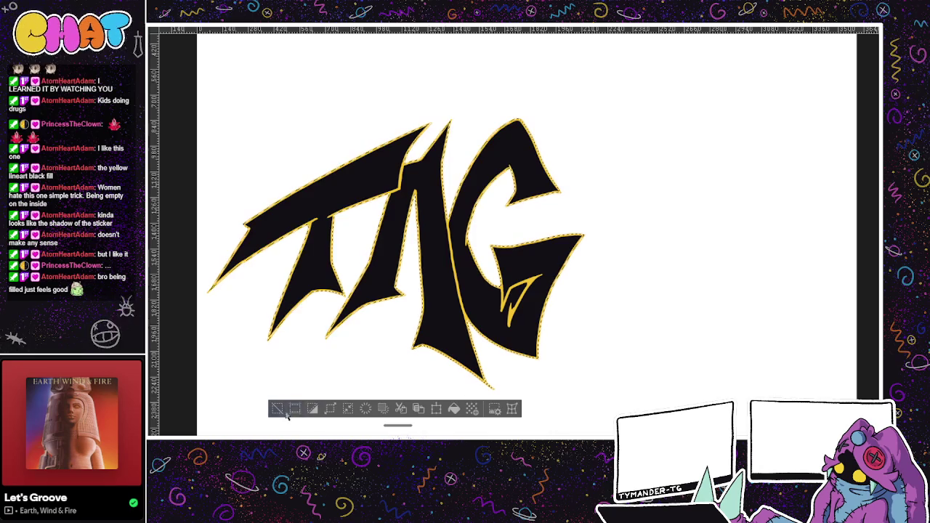
pyautogui.click(277, 409)
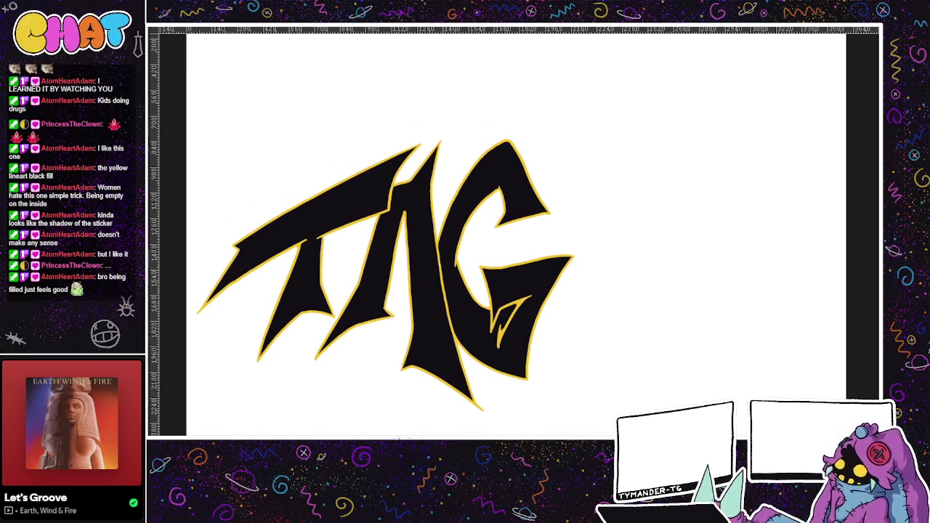
pyautogui.hotkey('alt', 'BackSpace')
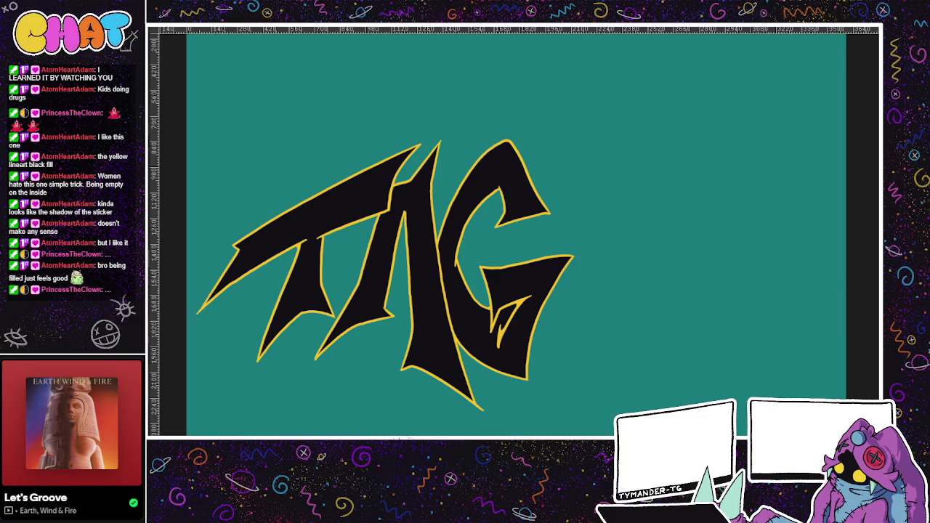
# Step: Draw a yellow extrusion line down-right from the T's base, redrawing it longer
pyautogui.scroll(2, 426, 353)
pyautogui.scroll(1, 310, 356)
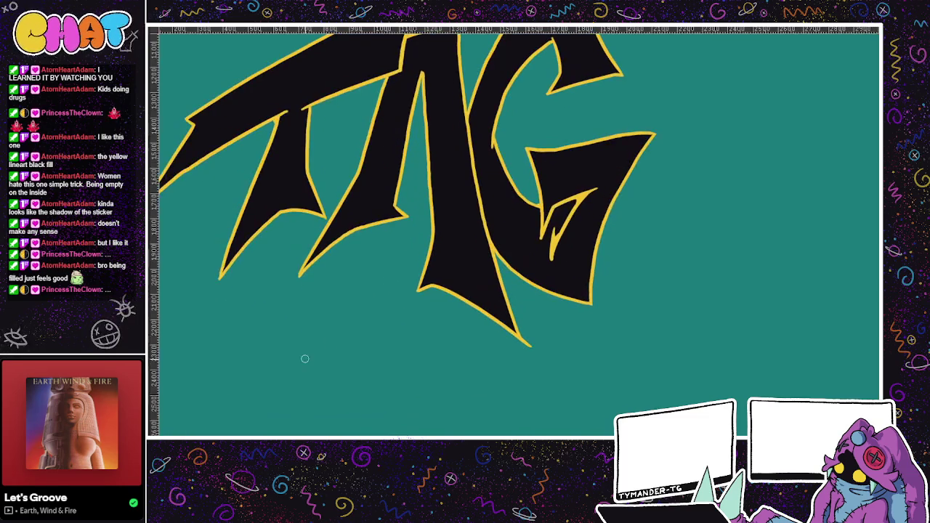
pyautogui.scroll(1, 300, 344)
pyautogui.scroll(1, 301, 345)
pyautogui.moveTo(220, 338)
pyautogui.mouseDown()
pyautogui.moveTo(242, 342)
pyautogui.moveTo(254, 359)
pyautogui.mouseUp()
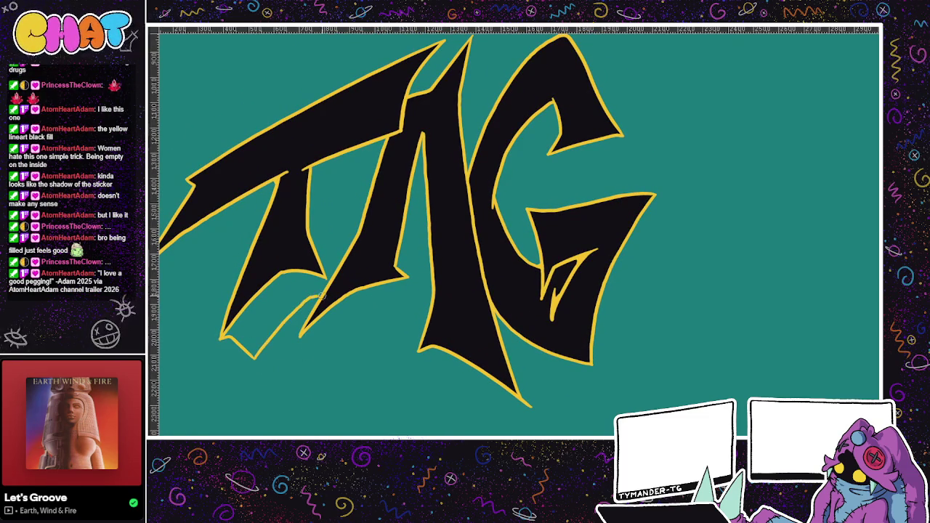
pyautogui.moveTo(254, 359); pyautogui.dragTo(284, 326)
pyautogui.hotkey('ctrl', 'z')
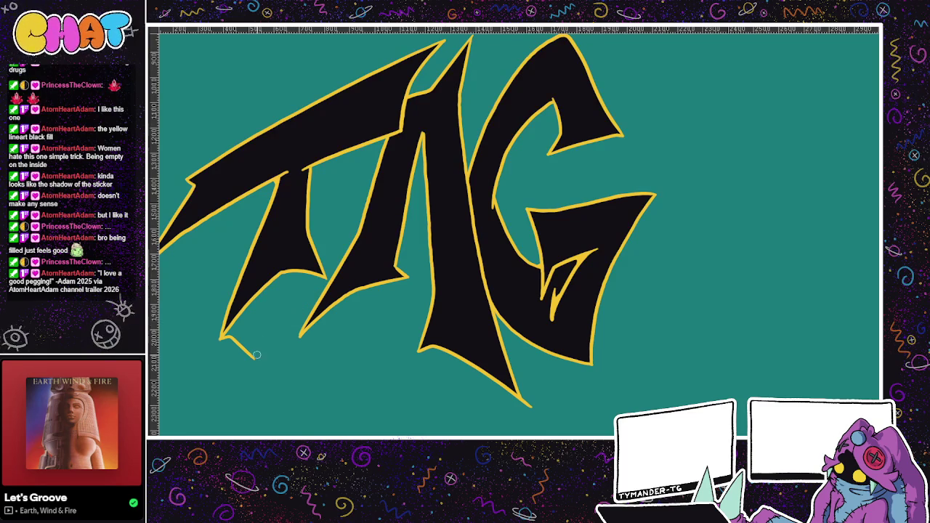
pyautogui.moveTo(255, 359); pyautogui.dragTo(309, 305)
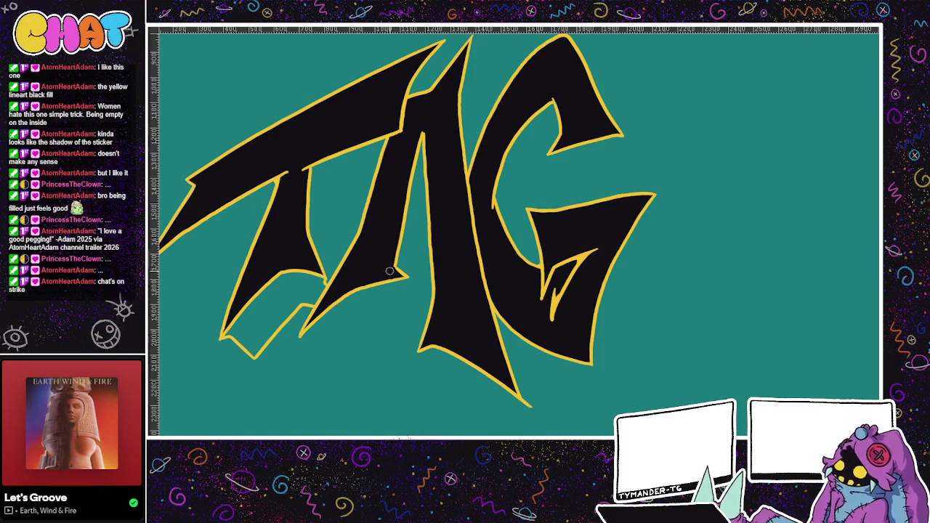
pyautogui.scroll(-1, 389, 271)
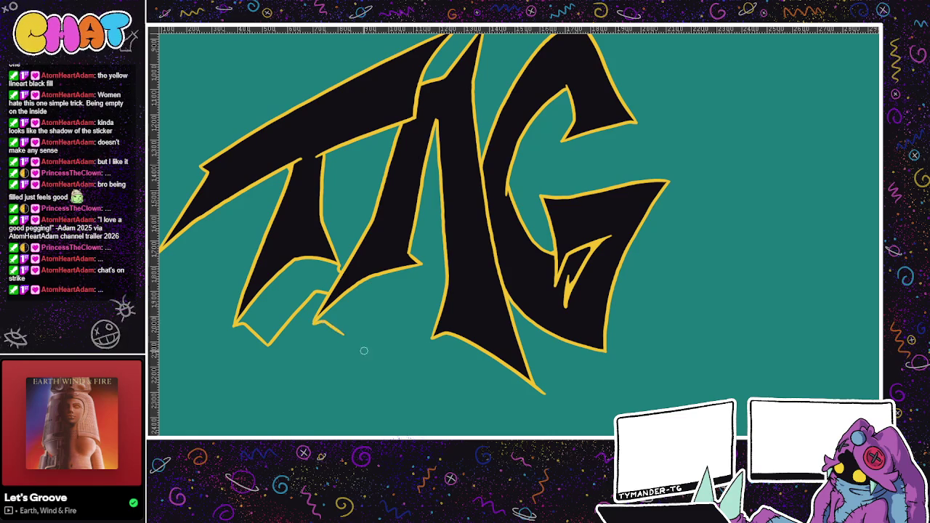
pyautogui.hotkey('ctrl', 'z')
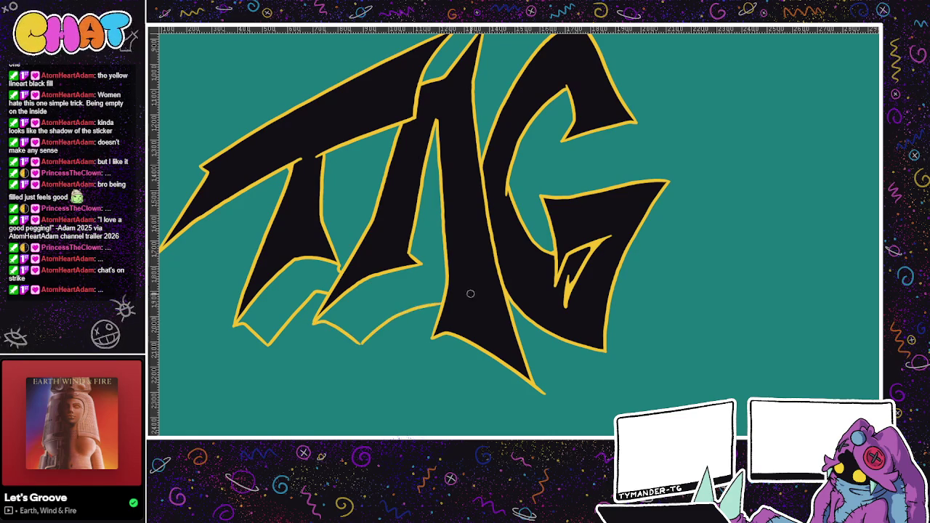
# Step: Extend the T's yellow extrusion outline to the right and down its right edge
pyautogui.moveTo(383, 325); pyautogui.dragTo(445, 304)
pyautogui.moveTo(420, 267); pyautogui.dragTo(446, 295)
pyautogui.scroll(-1, 490, 298)
pyautogui.scroll(3, 519, 349)
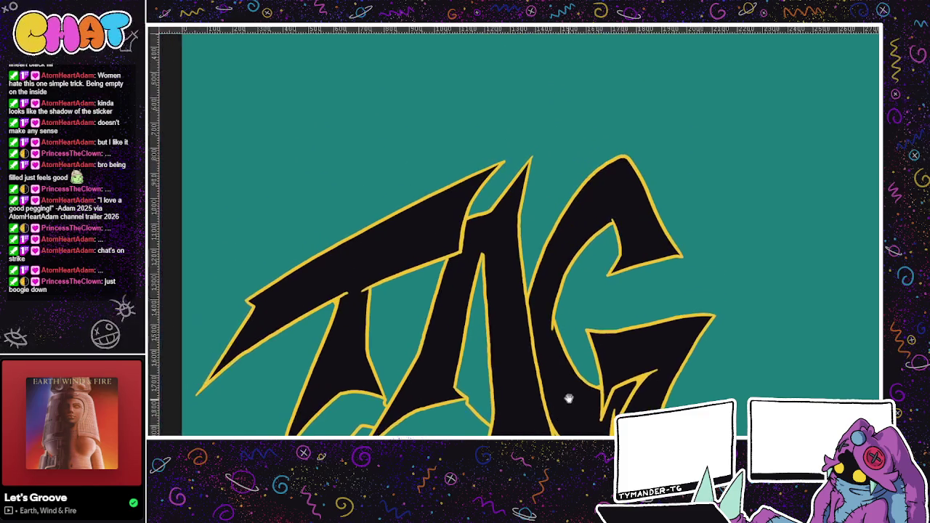
pyautogui.scroll(-2, 515, 242)
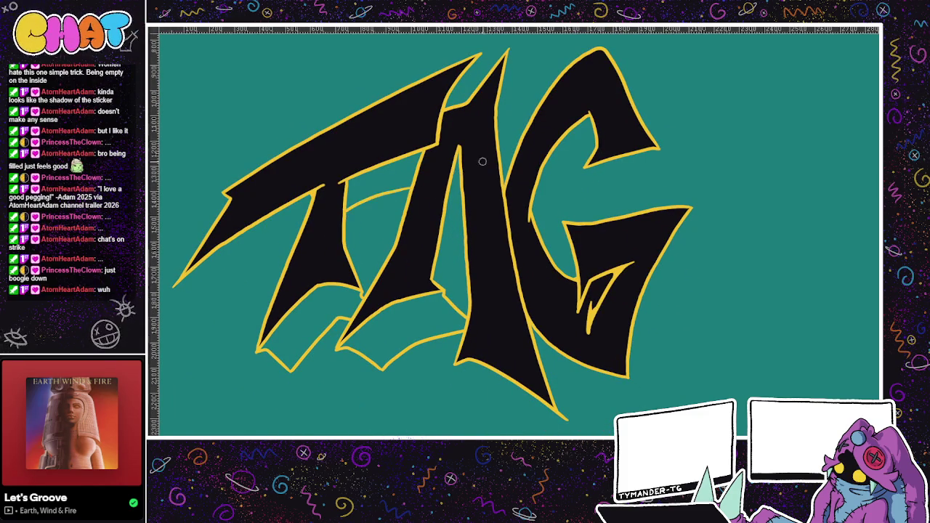
# Step: Draw the A's yellow extrusion line and trace its edge back up from the tip
pyautogui.moveTo(458, 362)
pyautogui.mouseDown()
pyautogui.moveTo(418, 328)
pyautogui.moveTo(469, 377)
pyautogui.moveTo(559, 430)
pyautogui.mouseUp()
pyautogui.hotkey('ctrl', 'z')
pyautogui.moveTo(466, 374); pyautogui.dragTo(567, 433)
pyautogui.hotkey('ctrl', 'z')
pyautogui.moveTo(468, 377); pyautogui.dragTo(567, 433)
pyautogui.hotkey('ctrl', 'z')
pyautogui.moveTo(473, 376); pyautogui.dragTo(570, 429)
pyautogui.hotkey('ctrl', 'z')
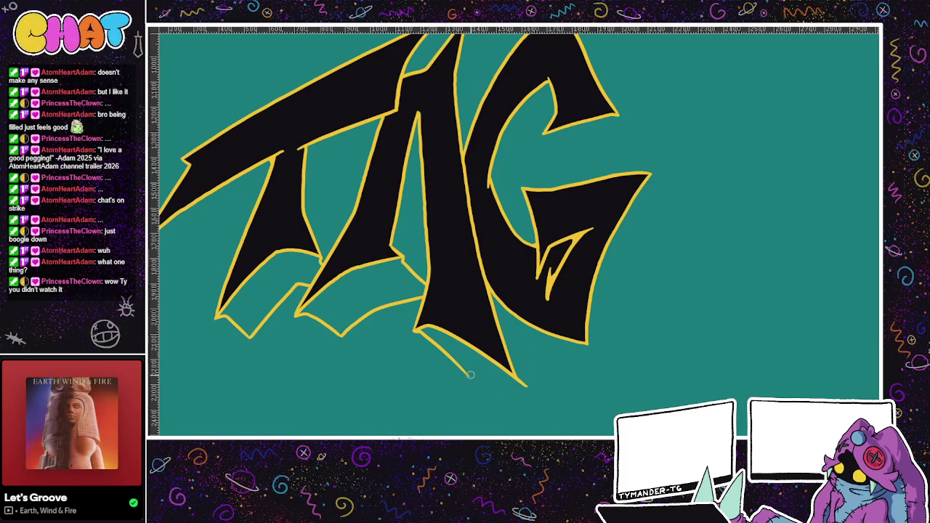
pyautogui.moveTo(484, 383); pyautogui.dragTo(569, 433)
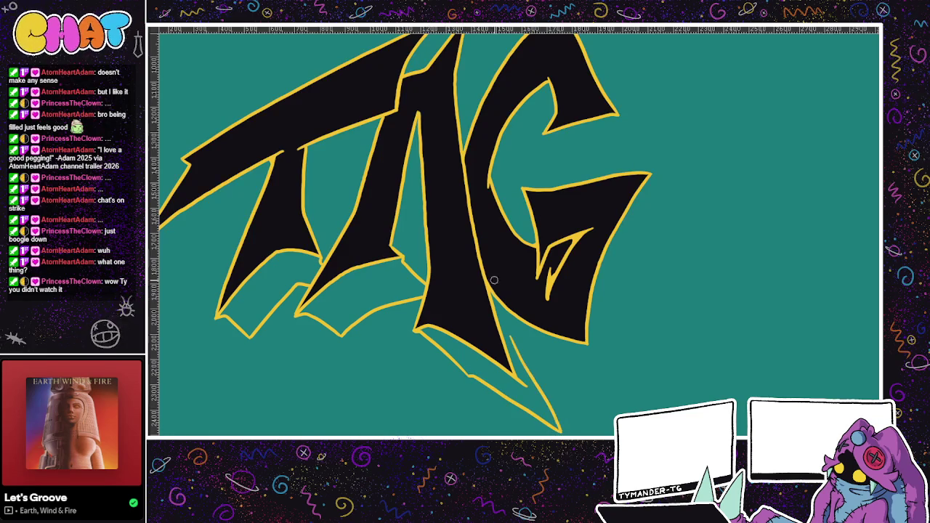
pyautogui.hotkey('ctrl', 'z')
pyautogui.moveTo(470, 374)
pyautogui.mouseDown()
pyautogui.moveTo(535, 411)
pyautogui.moveTo(507, 313)
pyautogui.mouseUp()
pyautogui.hotkey('ctrl', 'z')
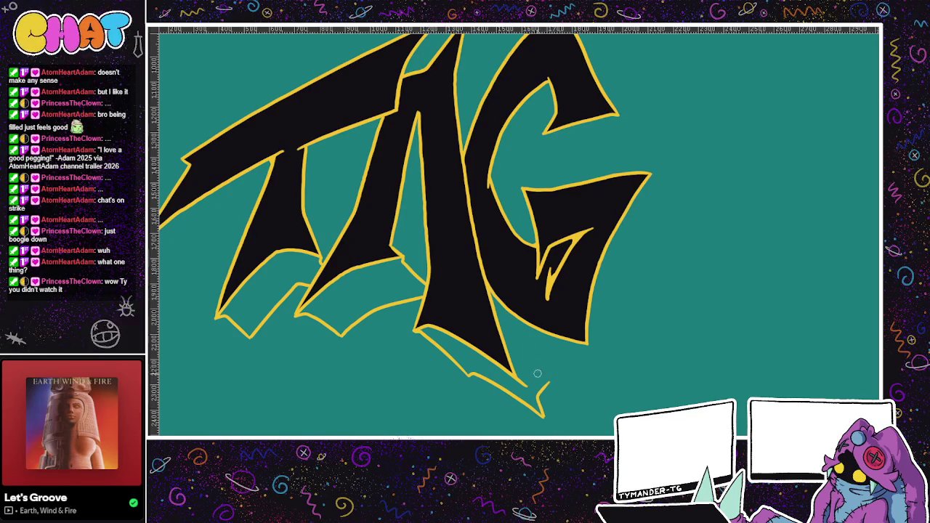
pyautogui.moveTo(547, 379); pyautogui.dragTo(502, 293)
pyautogui.moveTo(564, 361); pyautogui.dragTo(460, 386)
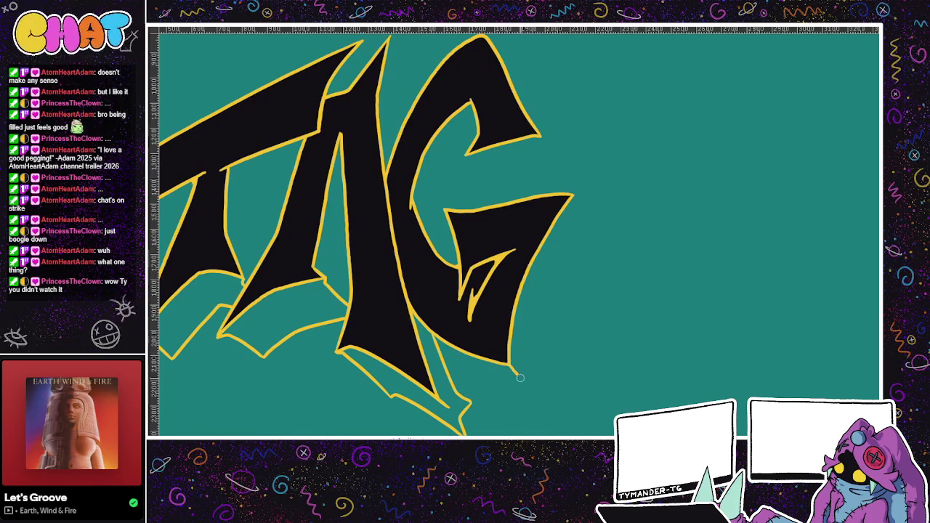
# Step: Draw yellow extrusion lines down from the G's right tip and under its lower tip
pyautogui.moveTo(509, 364); pyautogui.dragTo(538, 397)
pyautogui.moveTo(592, 234); pyautogui.dragTo(602, 246)
pyautogui.hotkey('ctrl', 'z')
pyautogui.moveTo(586, 228)
pyautogui.mouseDown()
pyautogui.moveTo(545, 302)
pyautogui.moveTo(541, 407)
pyautogui.mouseUp()
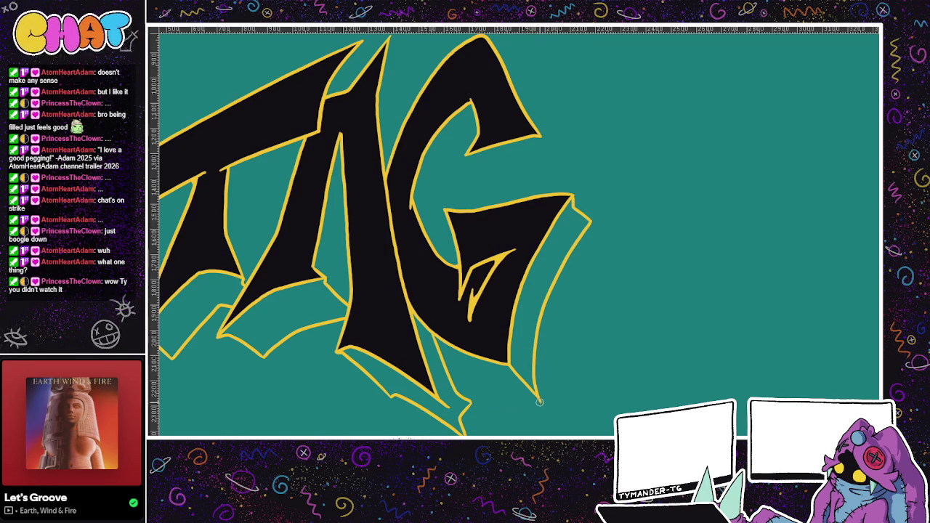
pyautogui.moveTo(440, 354); pyautogui.dragTo(548, 401)
pyautogui.hotkey('ctrl', 'z')
pyautogui.moveTo(438, 356)
pyautogui.mouseDown()
pyautogui.moveTo(548, 399)
pyautogui.moveTo(460, 401)
pyautogui.mouseUp()
pyautogui.moveTo(462, 204); pyautogui.dragTo(356, 305)
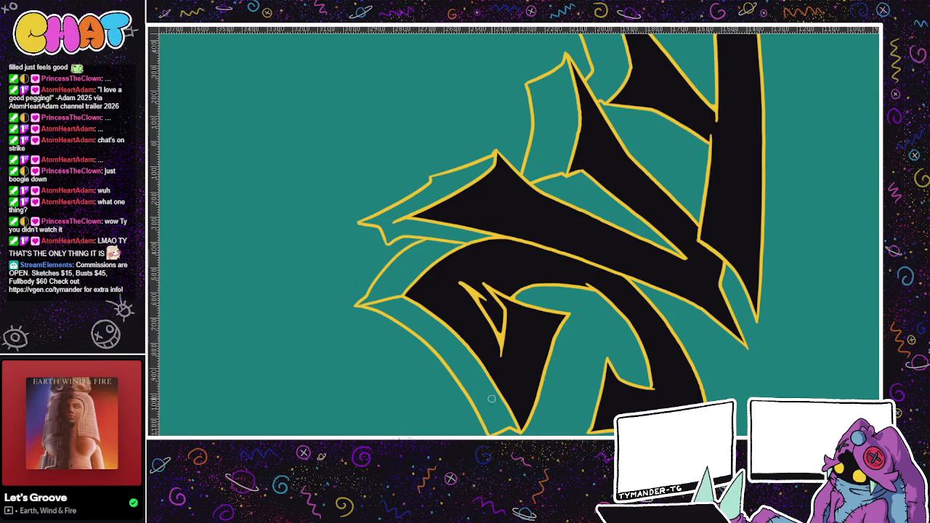
pyautogui.moveTo(466, 401); pyautogui.dragTo(485, 417)
pyautogui.press('5')
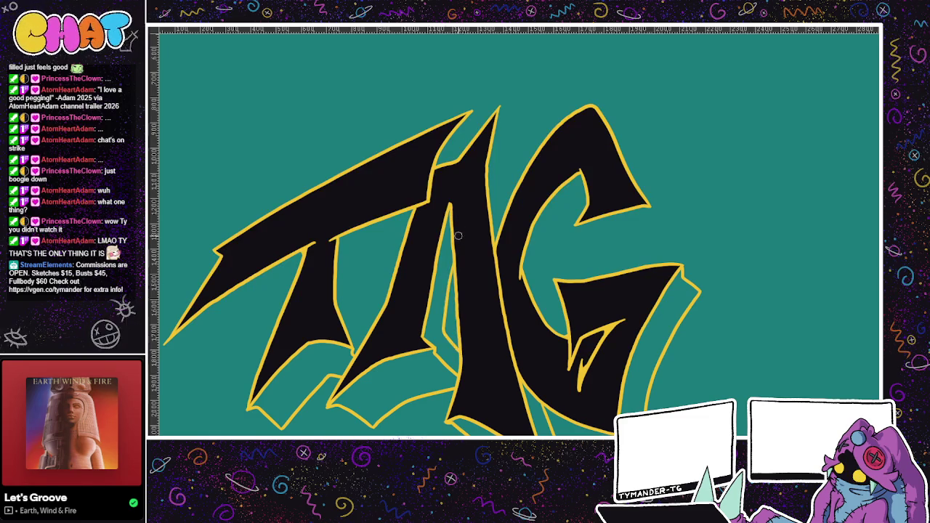
# Step: Outline the left edge of the A's middle stroke in yellow
pyautogui.moveTo(445, 326); pyautogui.dragTo(452, 279)
pyautogui.hotkey('ctrl', 'z')
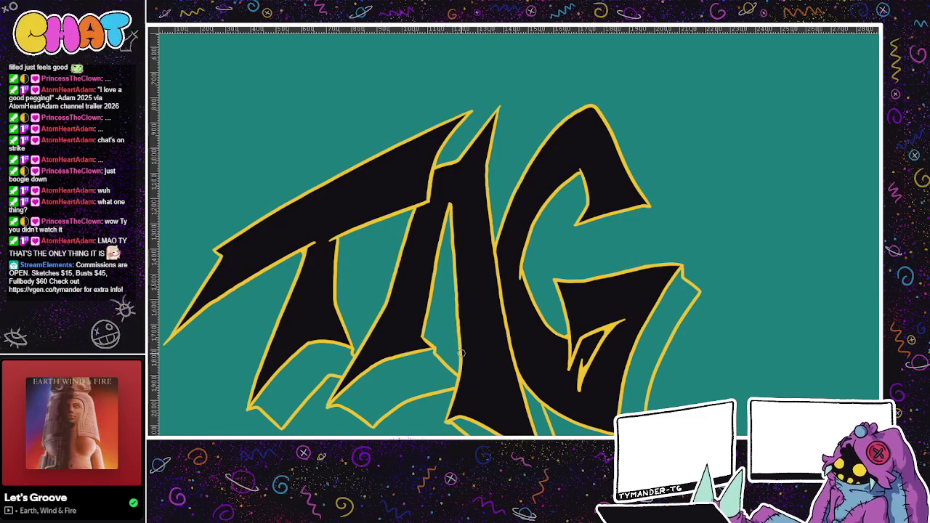
pyautogui.moveTo(445, 322); pyautogui.dragTo(451, 268)
pyautogui.scroll(-2, 500, 227)
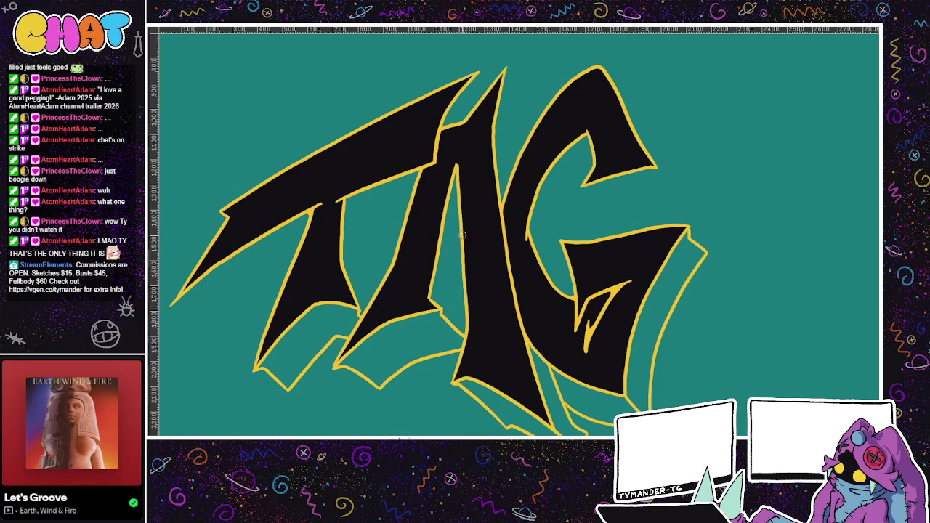
pyautogui.scroll(1, 476, 283)
pyautogui.scroll(1, 474, 298)
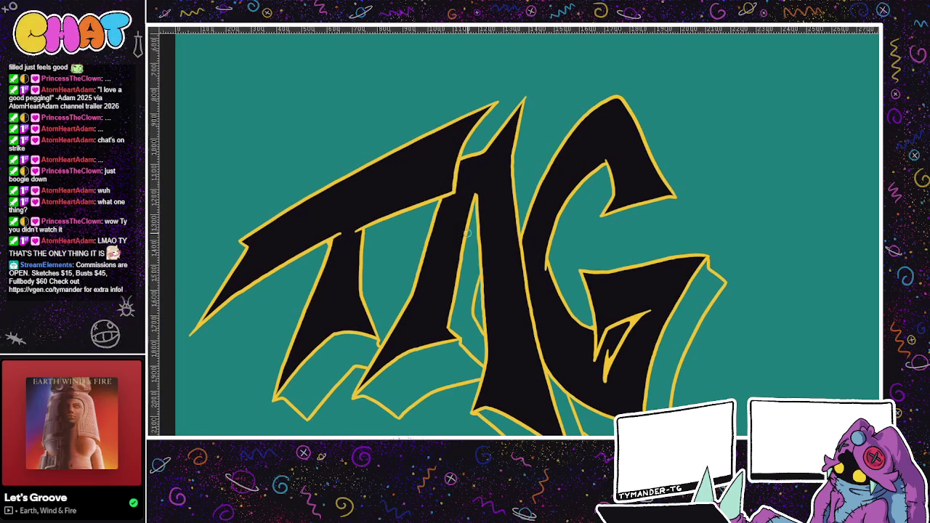
# Step: Draw one long yellow extrusion line inside the T
pyautogui.moveTo(394, 321); pyautogui.dragTo(377, 278)
pyautogui.moveTo(396, 320); pyautogui.dragTo(375, 221)
pyautogui.hotkey('ctrl', 'z')
pyautogui.moveTo(396, 320)
pyautogui.mouseDown()
pyautogui.moveTo(377, 268)
pyautogui.moveTo(385, 220)
pyautogui.mouseUp()
pyautogui.hotkey('ctrl', 'z')
pyautogui.hotkey('ctrl', 'z')
pyautogui.moveTo(396, 320); pyautogui.dragTo(390, 220)
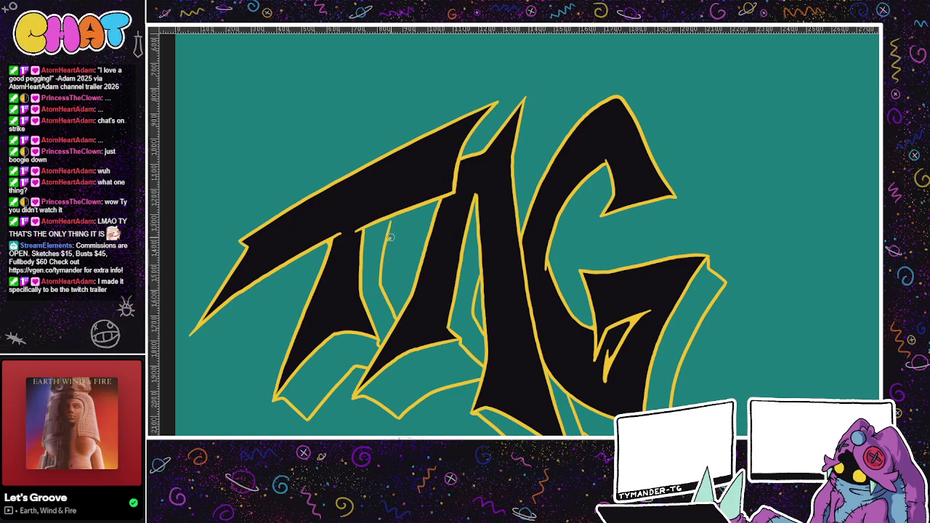
# Step: Outline the extrusion under the T's arm and draw a line down from the tall peak
pyautogui.moveTo(428, 231); pyautogui.dragTo(505, 204)
pyautogui.moveTo(267, 307)
pyautogui.mouseDown()
pyautogui.moveTo(306, 318)
pyautogui.moveTo(425, 227)
pyautogui.mouseUp()
pyautogui.hotkey('ctrl', 'z')
pyautogui.moveTo(269, 305)
pyautogui.mouseDown()
pyautogui.moveTo(307, 309)
pyautogui.moveTo(423, 217)
pyautogui.mouseUp()
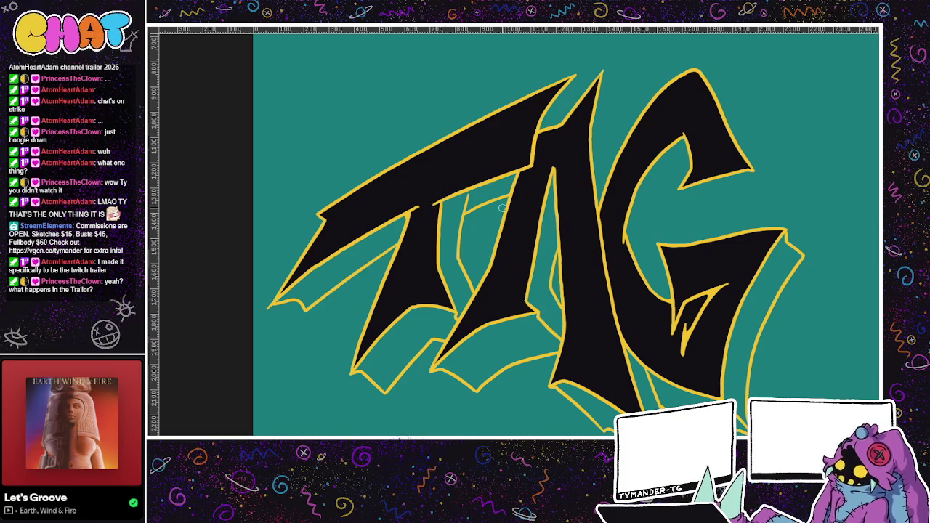
pyautogui.moveTo(551, 232); pyautogui.dragTo(419, 288)
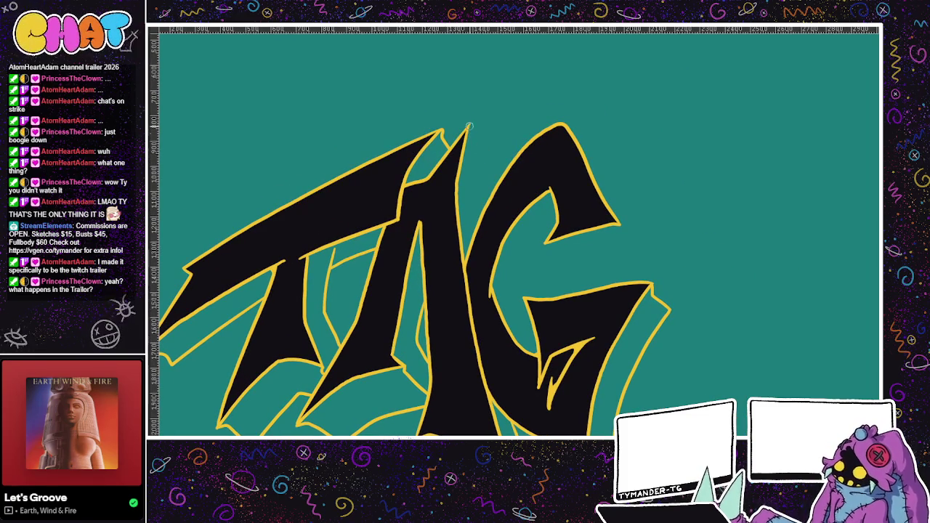
pyautogui.moveTo(472, 146); pyautogui.dragTo(489, 166)
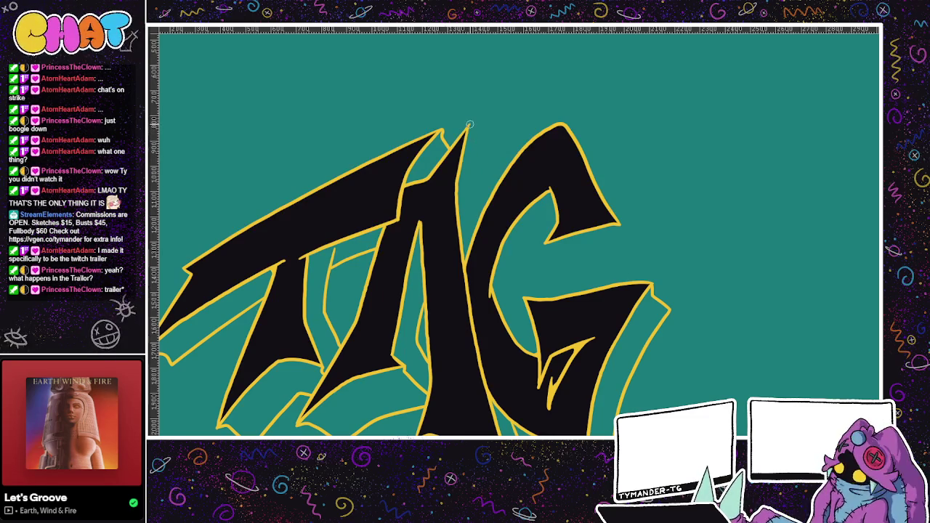
# Step: Redraw the extrusion line from the tall peak down beside the G
pyautogui.hotkey('ctrl', 'z')
pyautogui.moveTo(470, 141); pyautogui.dragTo(494, 173)
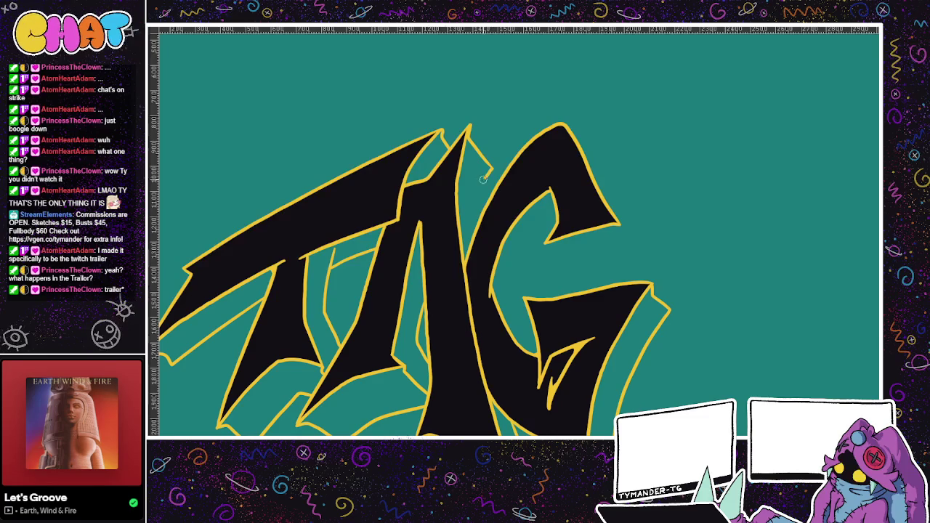
pyautogui.hotkey('ctrl', 'z')
pyautogui.moveTo(469, 129)
pyautogui.mouseDown()
pyautogui.moveTo(486, 154)
pyautogui.moveTo(478, 228)
pyautogui.mouseUp()
pyautogui.hotkey('ctrl', 'z')
pyautogui.moveTo(487, 154); pyautogui.dragTo(481, 197)
pyautogui.hotkey('ctrl', 'z')
pyautogui.moveTo(487, 154); pyautogui.dragTo(479, 230)
pyautogui.hotkey('ctrl', 'z')
pyautogui.moveTo(487, 154); pyautogui.dragTo(477, 211)
pyautogui.hotkey('ctrl', 'z')
pyautogui.moveTo(487, 155); pyautogui.dragTo(477, 178)
# Step: Outline the G's extrusion along its inner left edge, notch and right side
pyautogui.moveTo(571, 268); pyautogui.dragTo(449, 210)
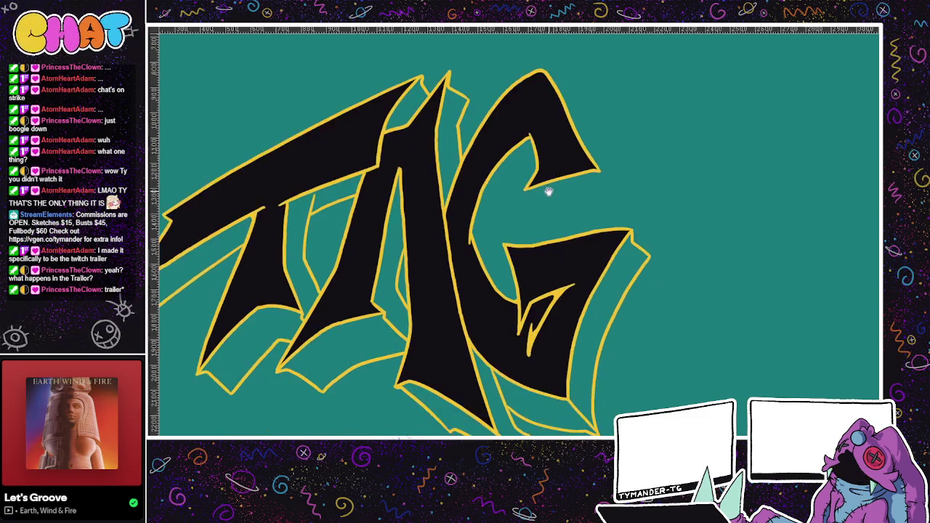
pyautogui.moveTo(403, 281)
pyautogui.mouseDown()
pyautogui.moveTo(404, 258)
pyautogui.moveTo(455, 178)
pyautogui.moveTo(488, 224)
pyautogui.mouseUp()
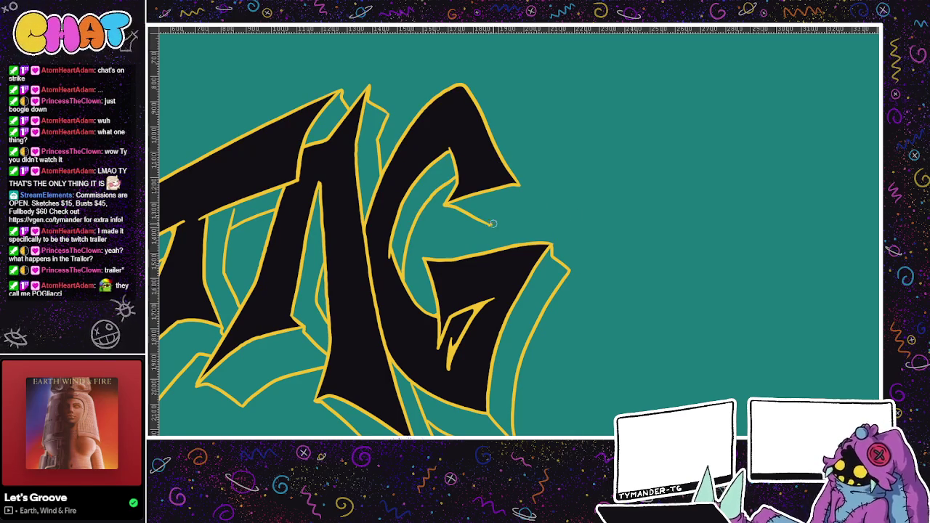
pyautogui.moveTo(489, 223); pyautogui.dragTo(565, 219)
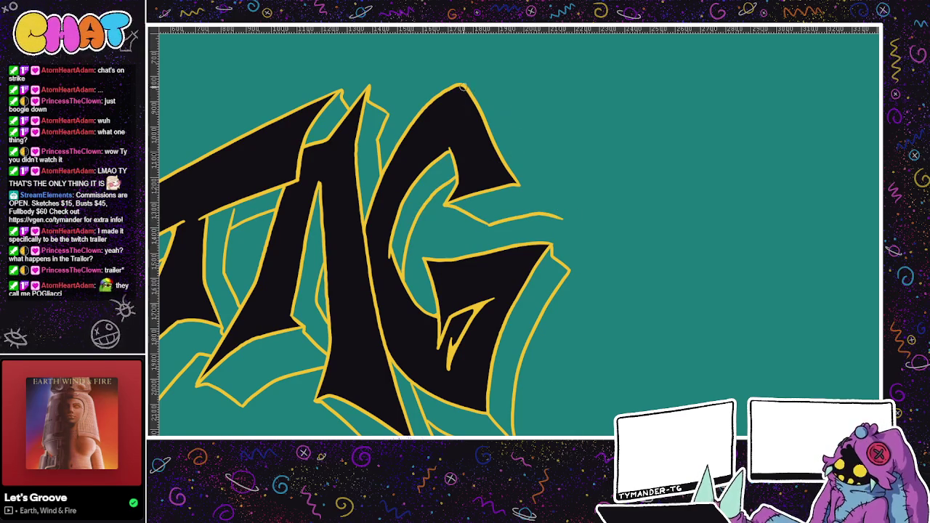
pyautogui.moveTo(465, 87); pyautogui.dragTo(509, 117)
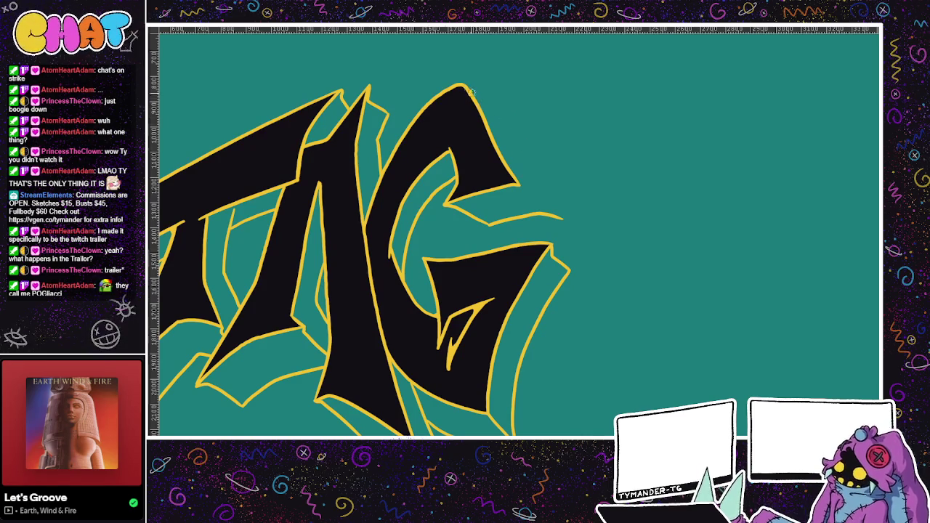
pyautogui.hotkey('ctrl', 'z')
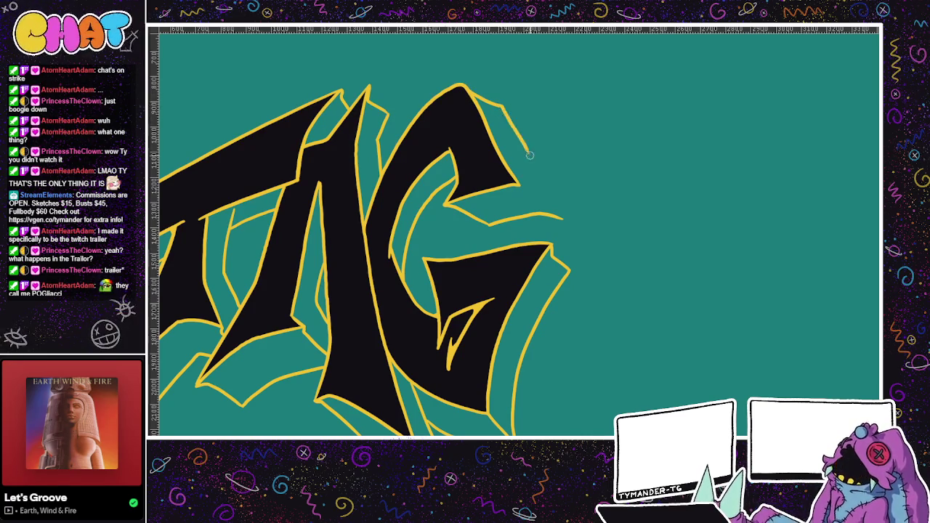
pyautogui.moveTo(467, 89); pyautogui.dragTo(564, 217)
pyautogui.hotkey('ctrl', 'z')
pyautogui.moveTo(500, 110); pyautogui.dragTo(563, 216)
pyautogui.hotkey('ctrl', 'z')
pyautogui.moveTo(500, 110); pyautogui.dragTo(563, 217)
pyautogui.hotkey('ctrl', 'z')
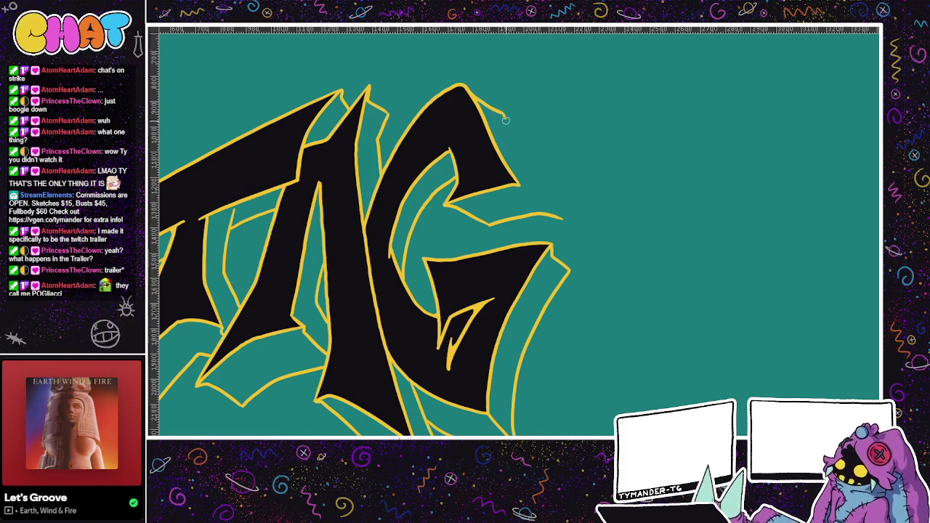
pyautogui.moveTo(504, 116)
pyautogui.mouseDown()
pyautogui.moveTo(563, 215)
pyautogui.moveTo(646, 193)
pyautogui.mouseUp()
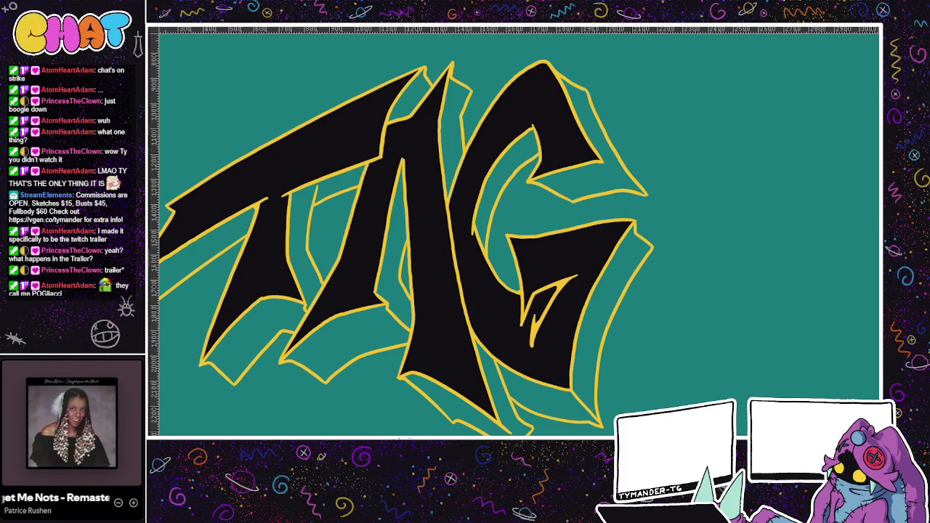
# Step: Select the TAG lettering area, fill it solid yellow, and deselect
pyautogui.press('4')
pyautogui.press('4')
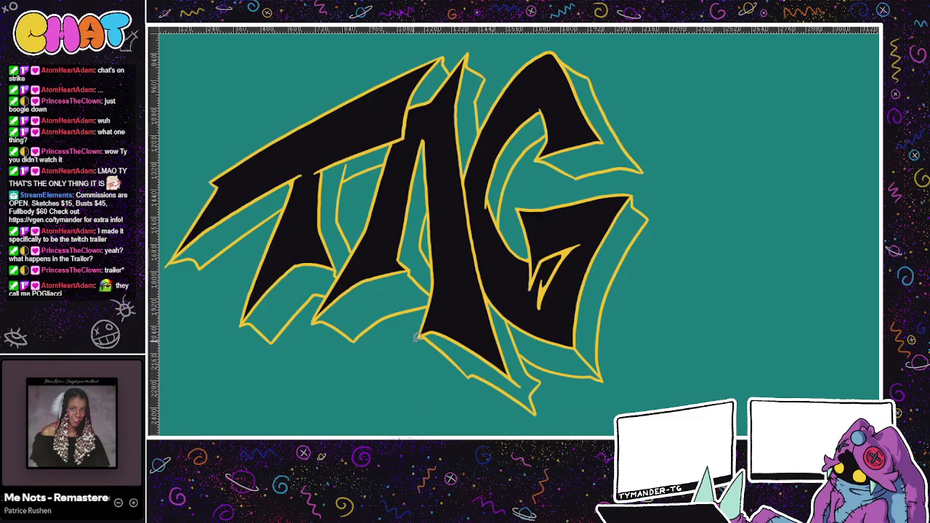
pyautogui.scroll(-1, 420, 331)
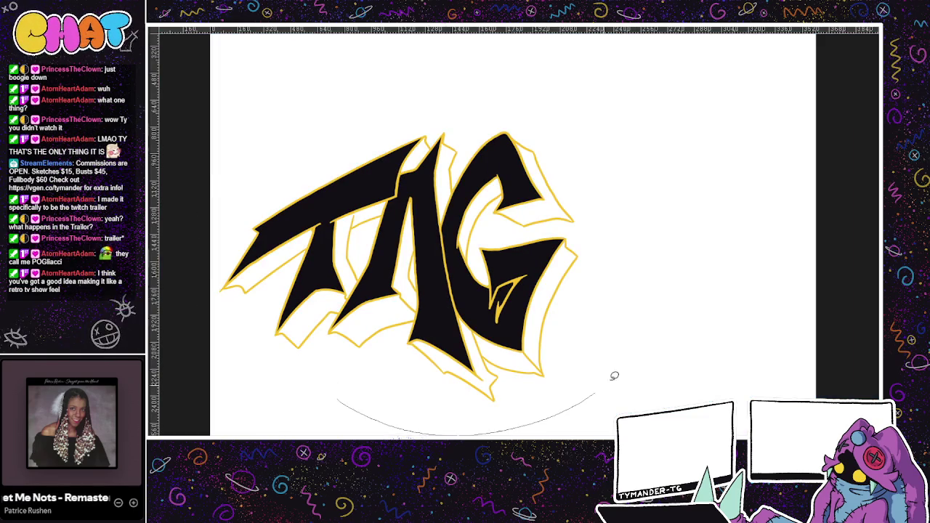
pyautogui.click(612, 374)
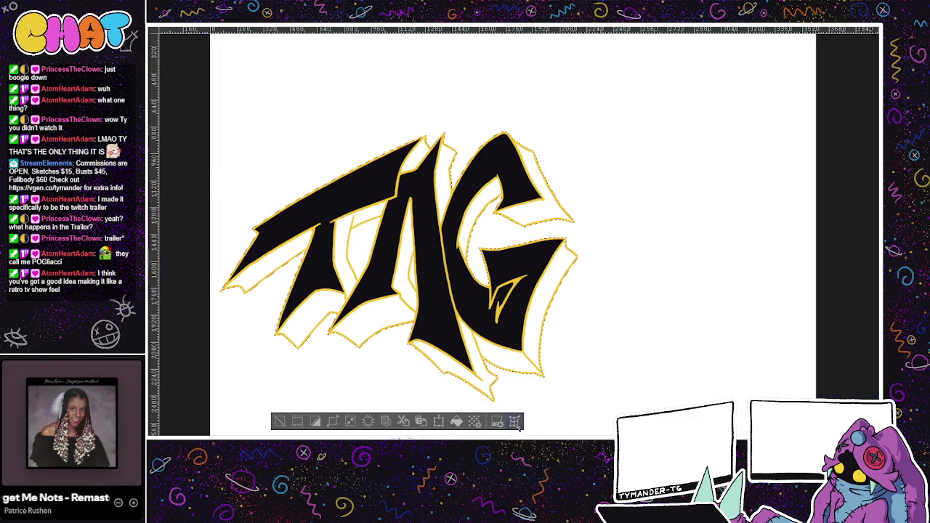
pyautogui.click(474, 422)
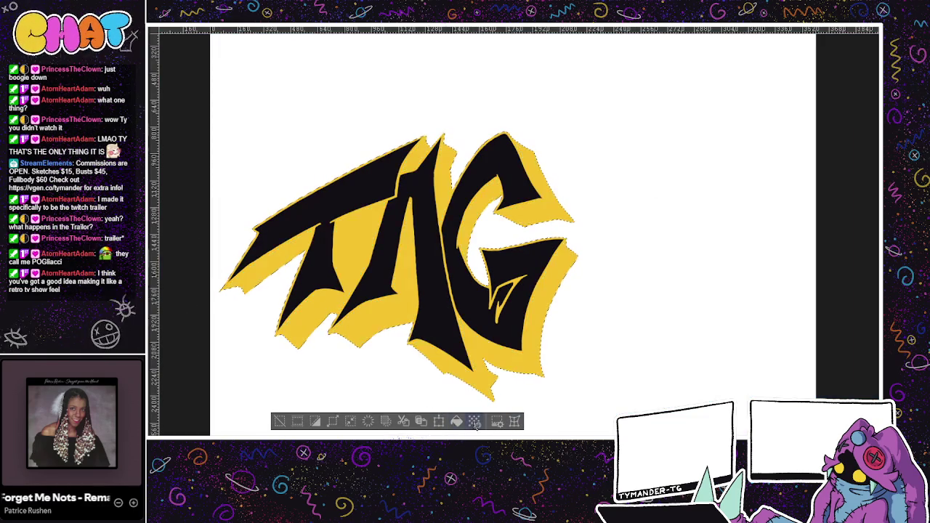
pyautogui.hotkey('ctrl', 'shift', 'a')
pyautogui.moveTo(579, 345)
pyautogui.mouseDown()
pyautogui.moveTo(608, 378)
pyautogui.moveTo(571, 368)
pyautogui.mouseUp()
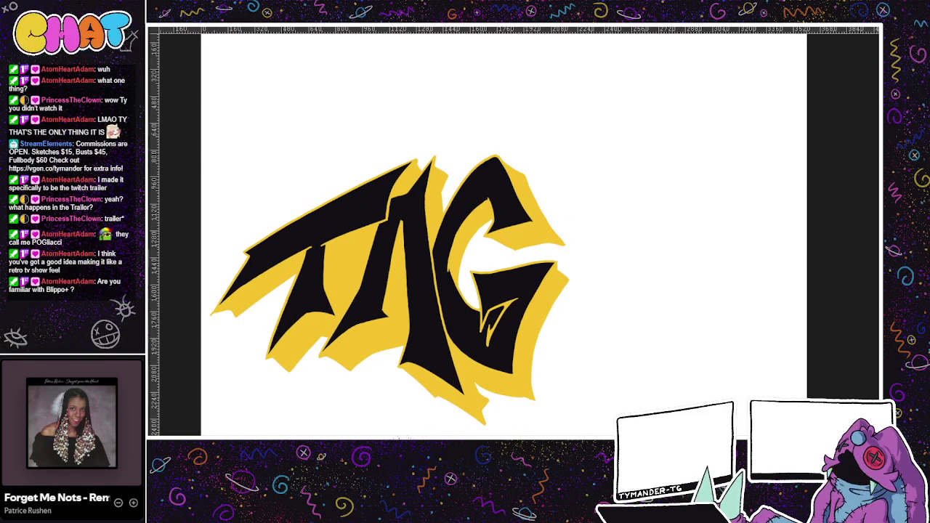
# Step: Show the crimson red extrusion layer instead of yellow and reveal the pink SHOT lettering
pyautogui.hotkey('ctrl', 'z')
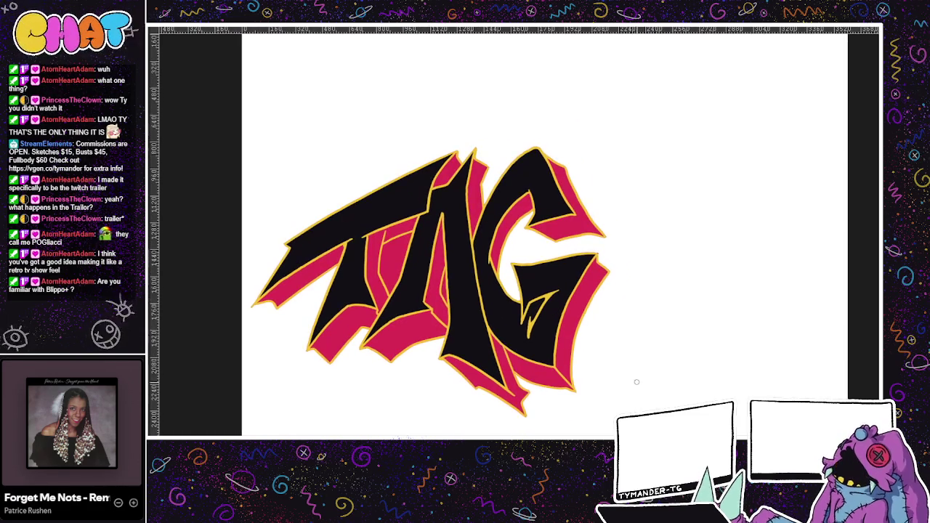
pyautogui.moveTo(571, 426); pyautogui.dragTo(607, 398)
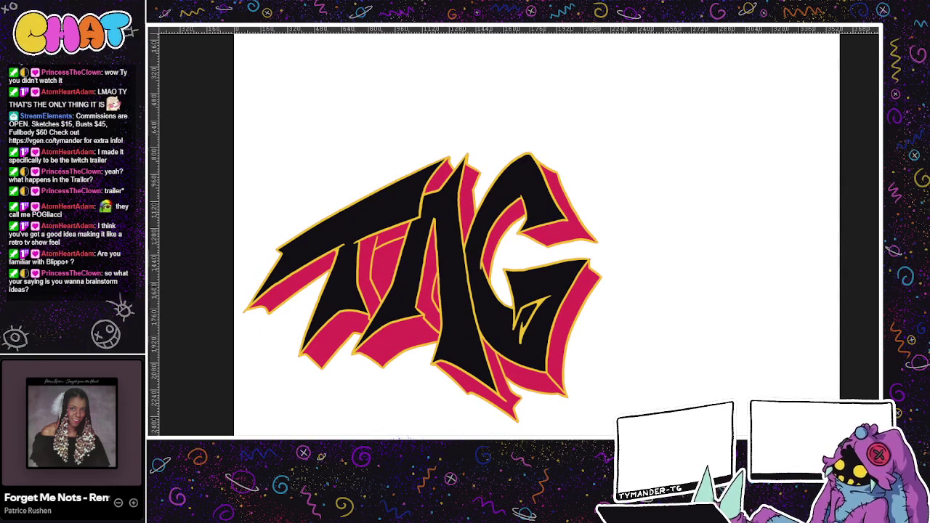
pyautogui.hotkey('ctrl', 'v')
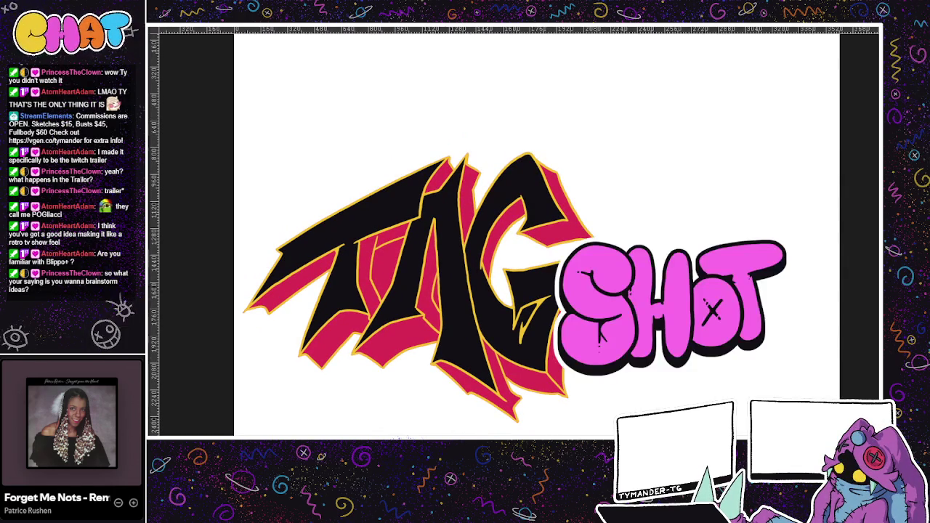
# Step: Try orange, red-orange and mint extrusion layers for TAG, ending on dark teal
pyautogui.moveTo(347, 368)
pyautogui.mouseDown()
pyautogui.moveTo(284, 405)
pyautogui.moveTo(298, 413)
pyautogui.moveTo(245, 411)
pyautogui.moveTo(264, 417)
pyautogui.mouseUp()
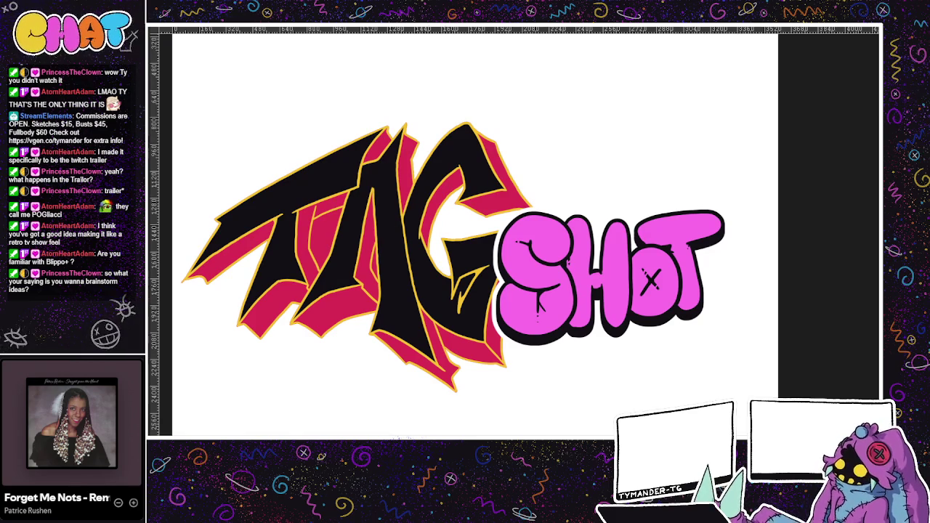
pyautogui.hotkey('alt', 'BackSpace')
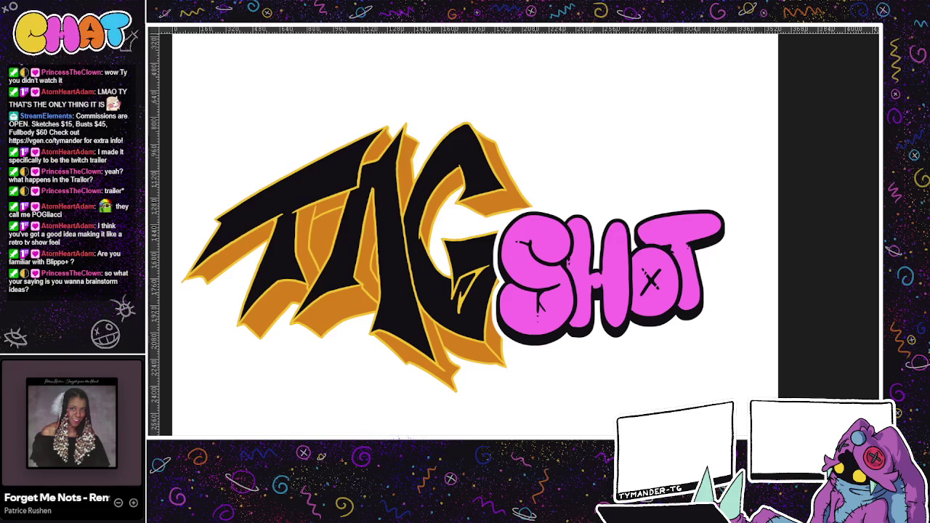
pyautogui.hotkey('alt', 'BackSpace')
pyautogui.scroll(2, 535, 425)
pyautogui.hotkey('alt', 'BackSpace')
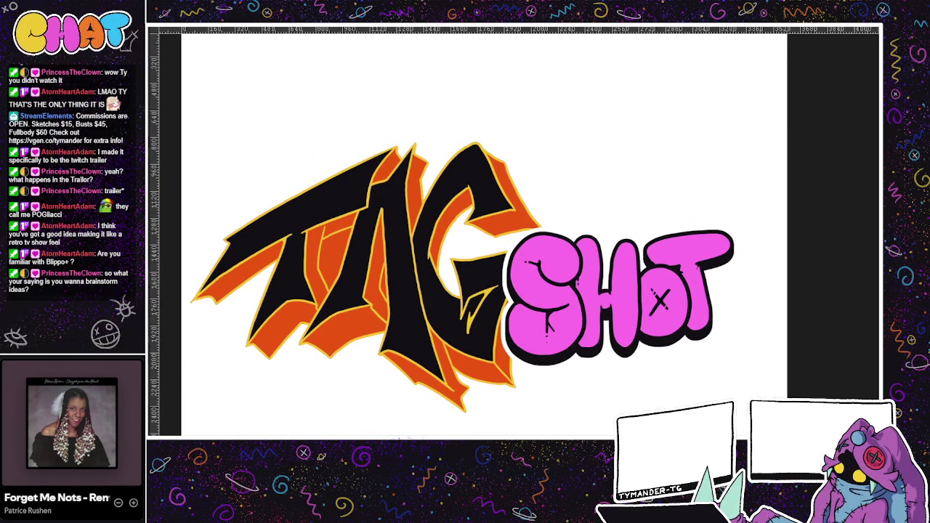
pyautogui.hotkey('alt', 'BackSpace')
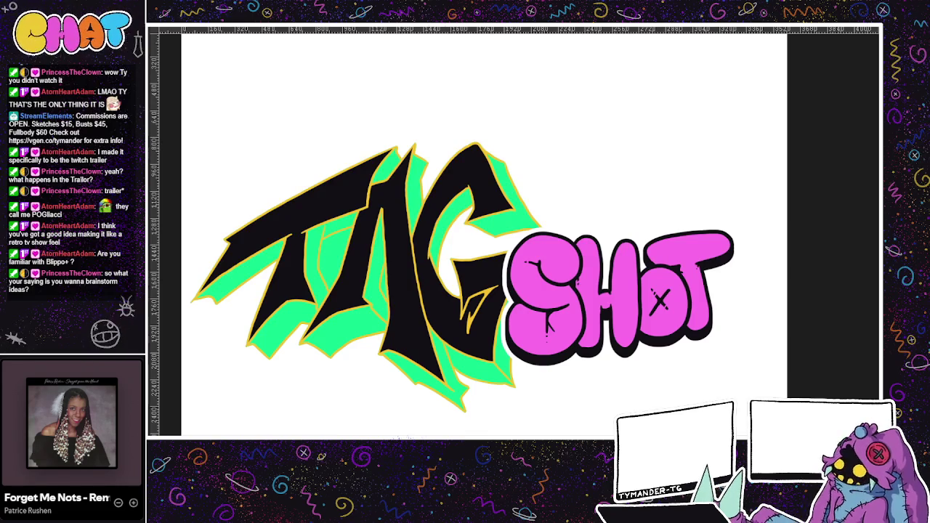
pyautogui.hotkey('alt', 'BackSpace')
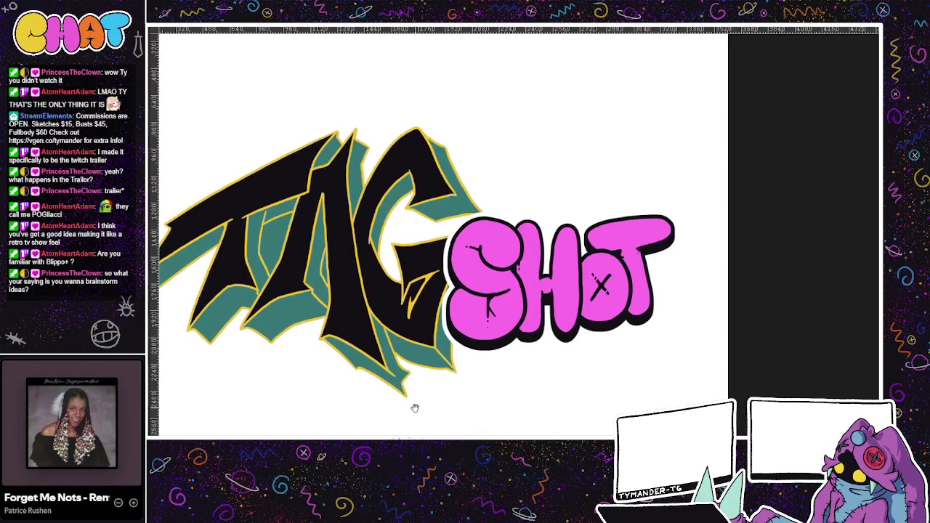
pyautogui.moveTo(469, 407)
pyautogui.mouseDown()
pyautogui.moveTo(353, 403)
pyautogui.moveTo(378, 392)
pyautogui.mouseUp()
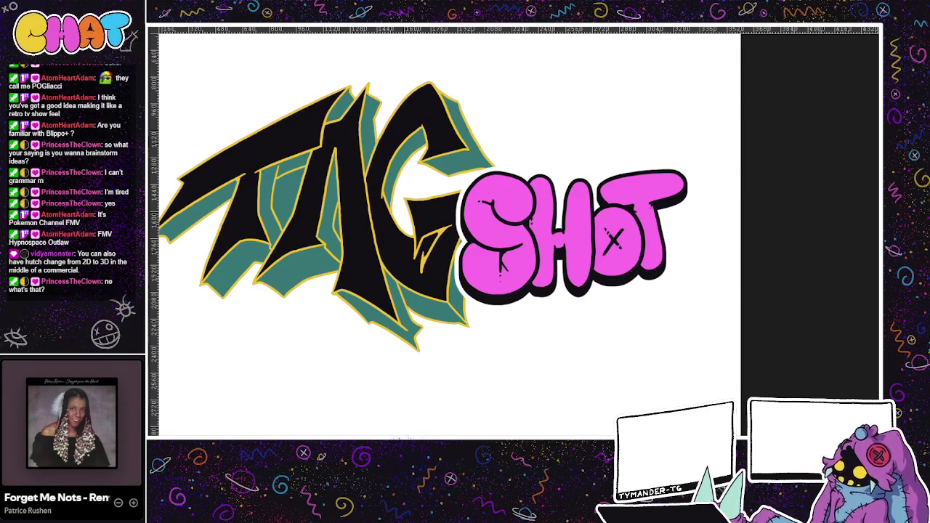
pyautogui.moveTo(544, 189)
pyautogui.mouseDown()
pyautogui.moveTo(606, 189)
pyautogui.moveTo(602, 136)
pyautogui.mouseUp()
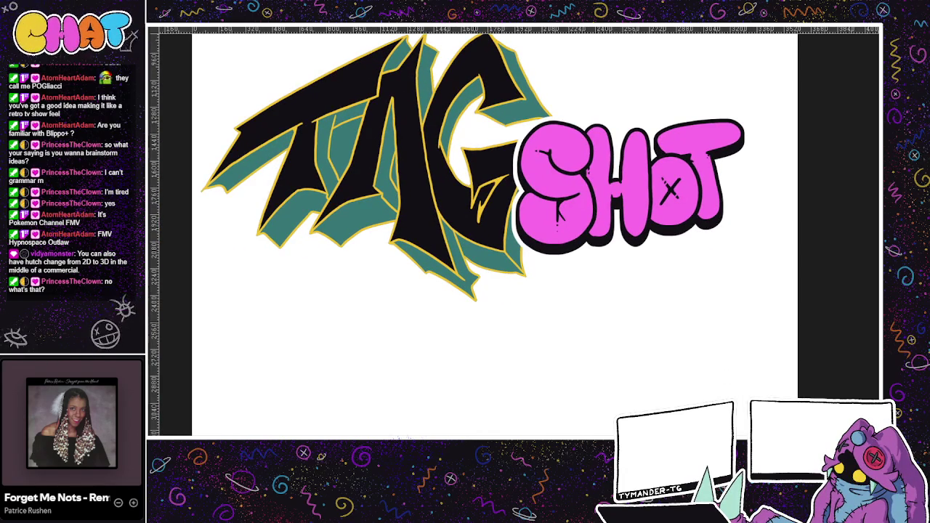
pyautogui.click(344, 144)
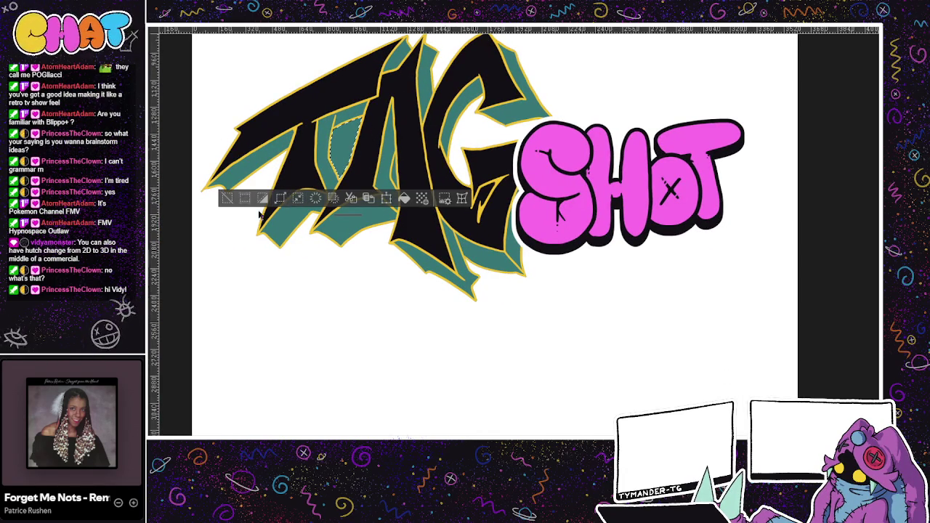
pyautogui.click(381, 158)
pyautogui.click(392, 173)
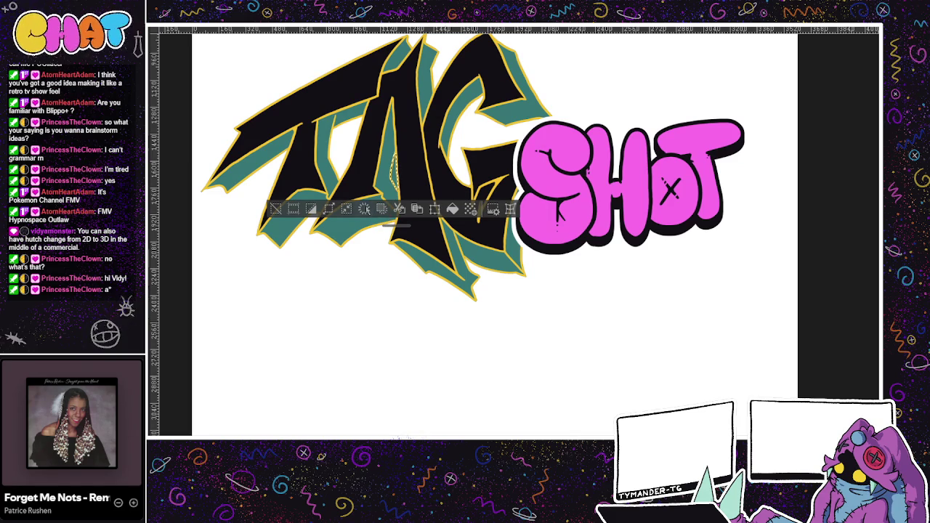
pyautogui.click(373, 249)
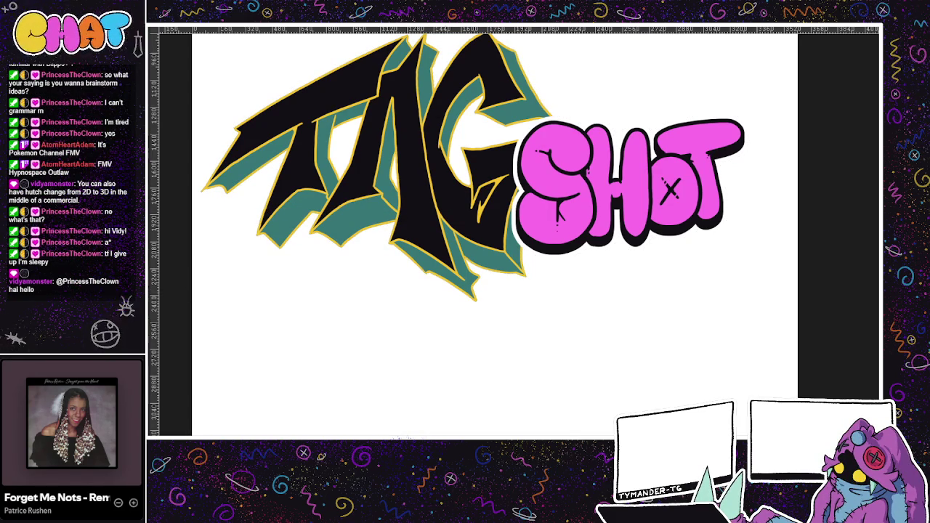
# Step: Revert TAG's extrusion to plain yellow and reframe the view of the logo
pyautogui.hotkey('ctrl', 'z')
pyautogui.scroll(-2, 530, 413)
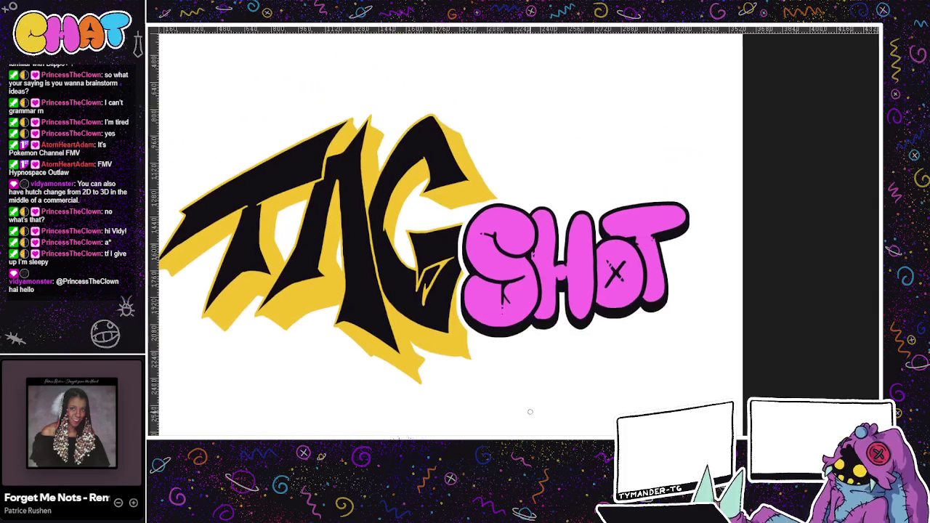
pyautogui.scroll(-2, 533, 409)
pyautogui.scroll(2, 538, 373)
pyautogui.scroll(-2, 537, 374)
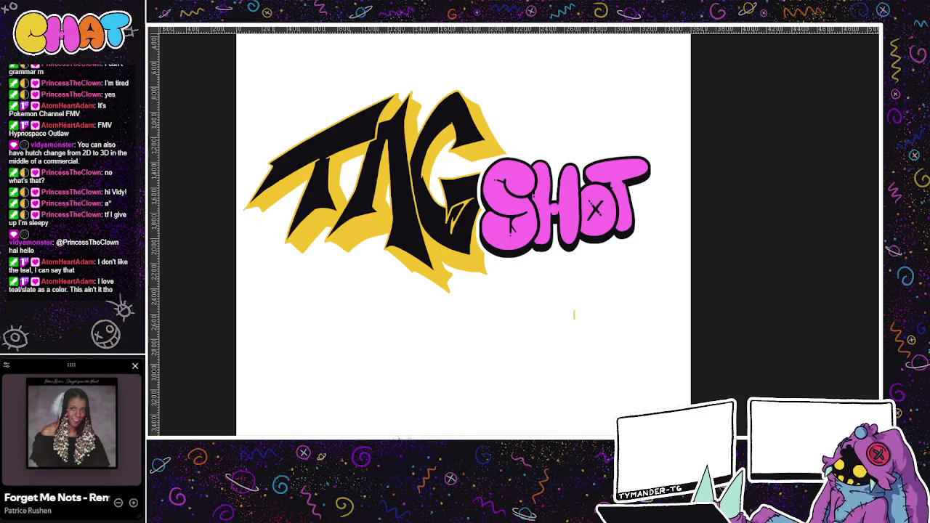
pyautogui.moveTo(574, 314); pyautogui.dragTo(546, 283)
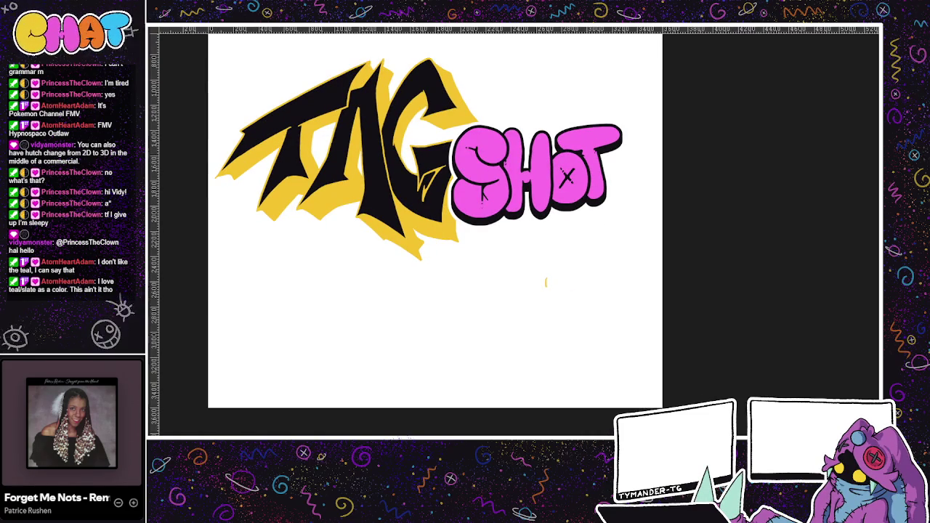
# Step: Compare magenta and orange extrusion versions, settling back on the plain yellow one
pyautogui.hotkey('ctrl', 'z')
pyautogui.moveTo(546, 282); pyautogui.dragTo(539, 333)
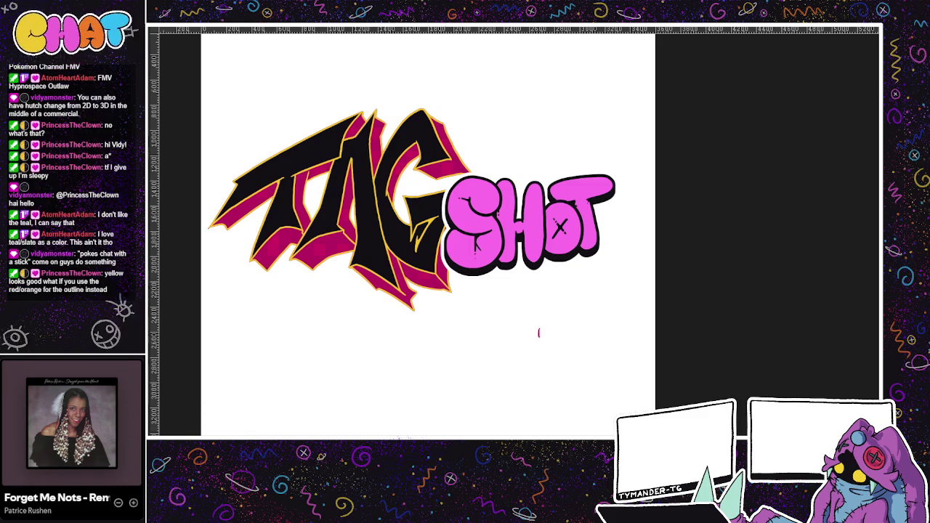
pyautogui.moveTo(458, 296); pyautogui.dragTo(453, 342)
pyautogui.hotkey('ctrl', 'z')
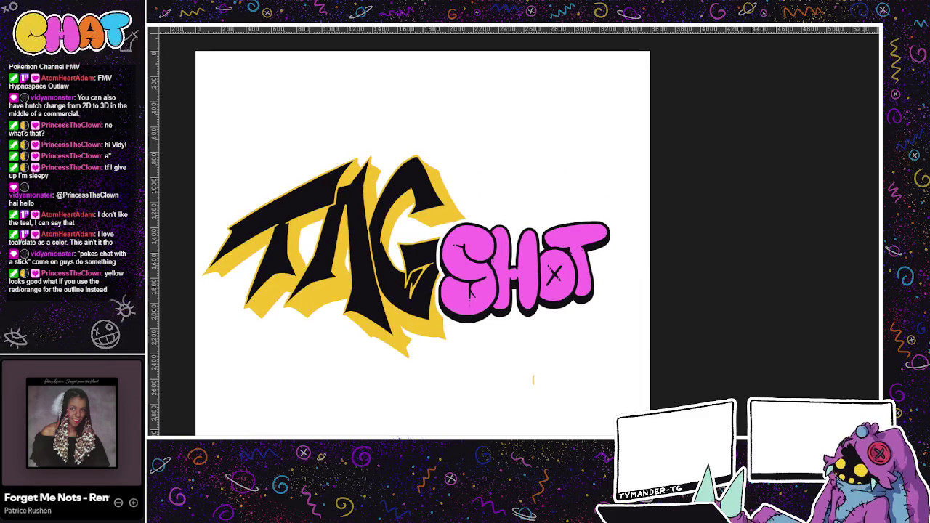
pyautogui.hotkey('shift', 'alt', 'BackSpace')
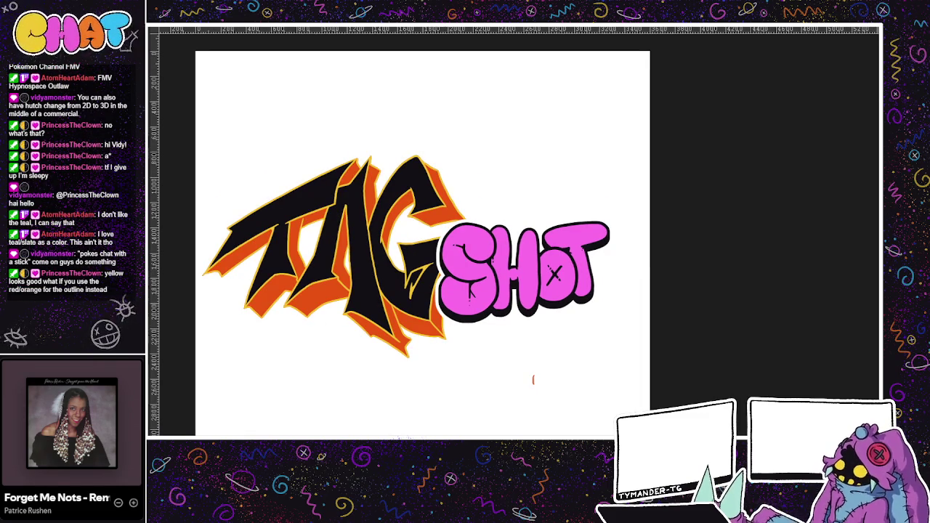
pyautogui.hotkey('ctrl', 'z')
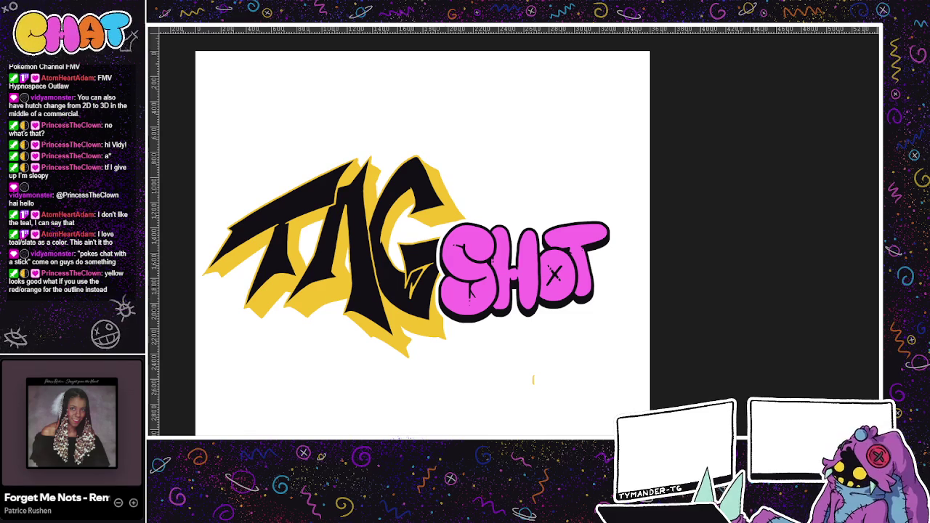
pyautogui.hotkey('ctrl', 'shift', 'z')
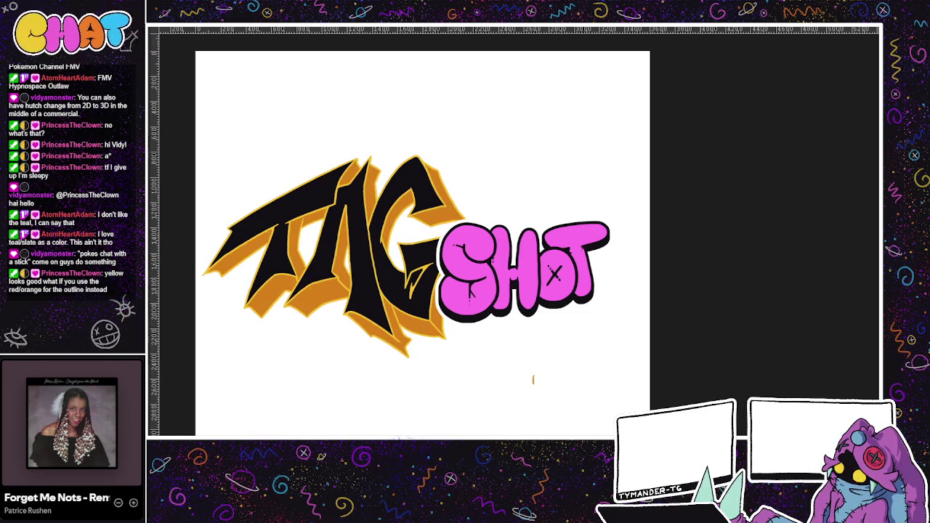
pyautogui.hotkey('ctrl', 'z')
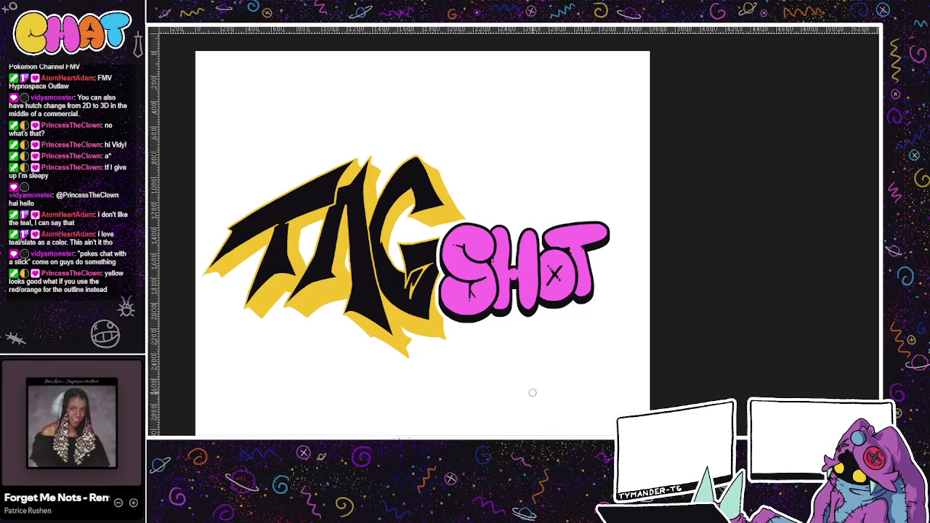
# Step: Pan and zoom around the black TAG letters to inspect their new hot-pink outline
pyautogui.moveTo(416, 303); pyautogui.dragTo(468, 310)
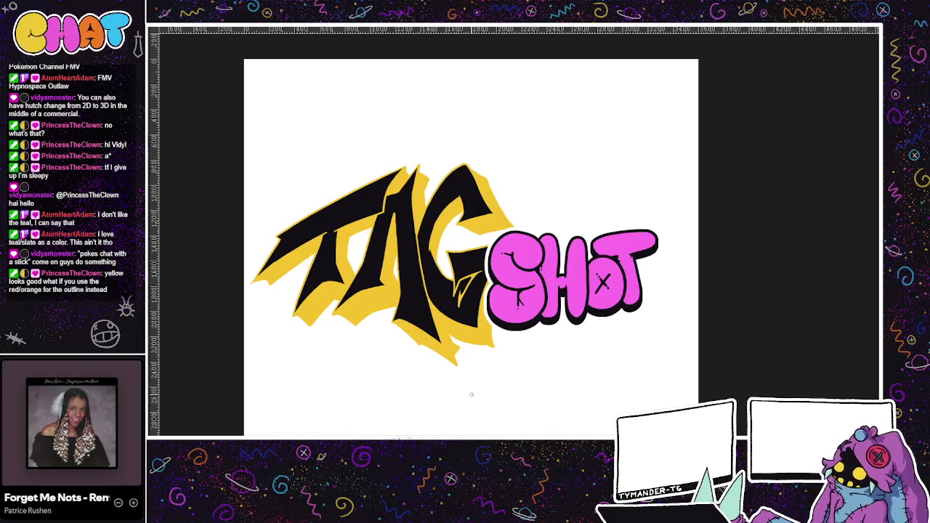
pyautogui.scroll(2, 512, 355)
pyautogui.moveTo(512, 354); pyautogui.dragTo(551, 382)
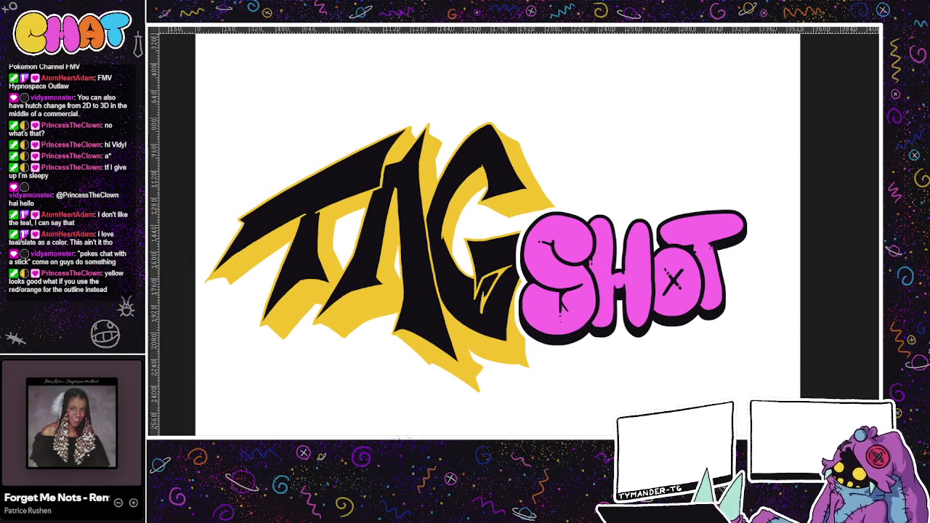
pyautogui.moveTo(561, 393); pyautogui.dragTo(547, 418)
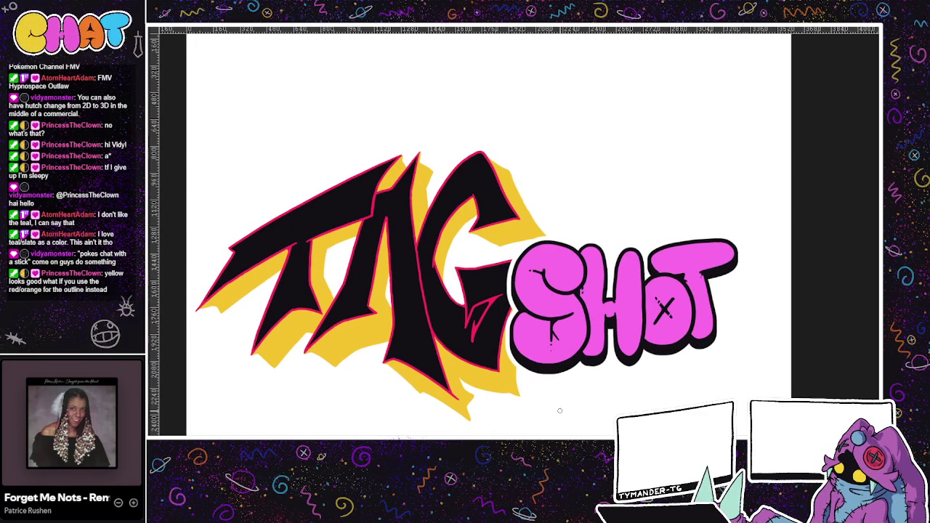
pyautogui.moveTo(537, 400)
pyautogui.mouseDown()
pyautogui.moveTo(516, 409)
pyautogui.moveTo(509, 384)
pyautogui.moveTo(482, 397)
pyautogui.mouseUp()
pyautogui.scroll(-1, 517, 421)
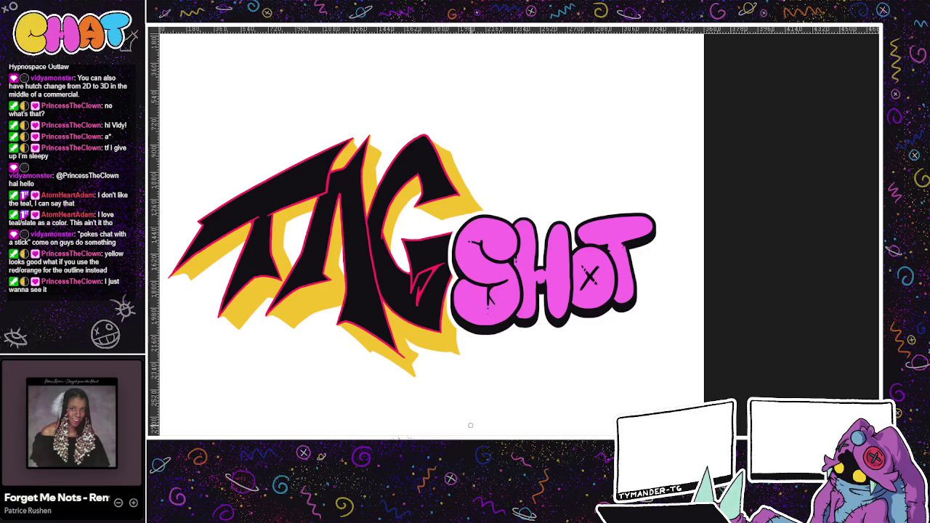
pyautogui.scroll(1, 470, 425)
pyautogui.scroll(1, 471, 425)
pyautogui.scroll(-1, 483, 387)
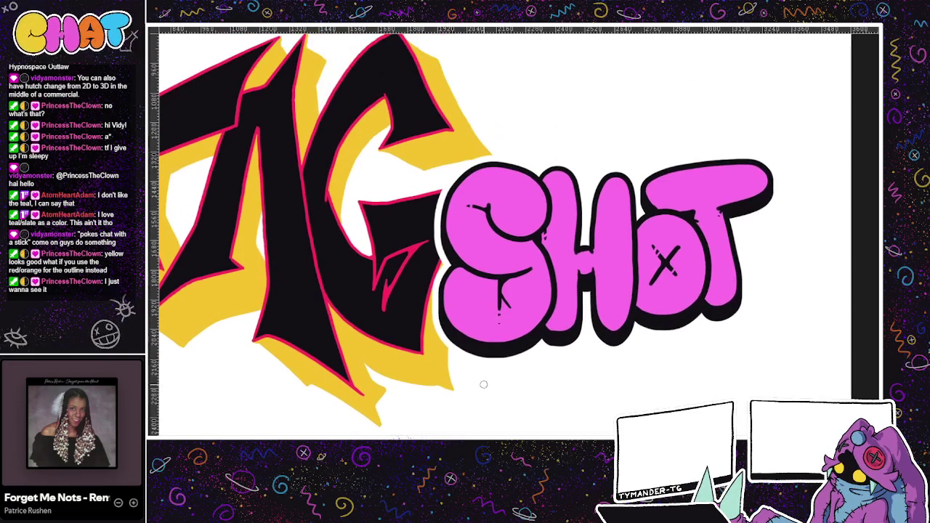
pyautogui.hotkey('ctrl', 'Tab')
pyautogui.hotkey('ctrl', 'Tab')
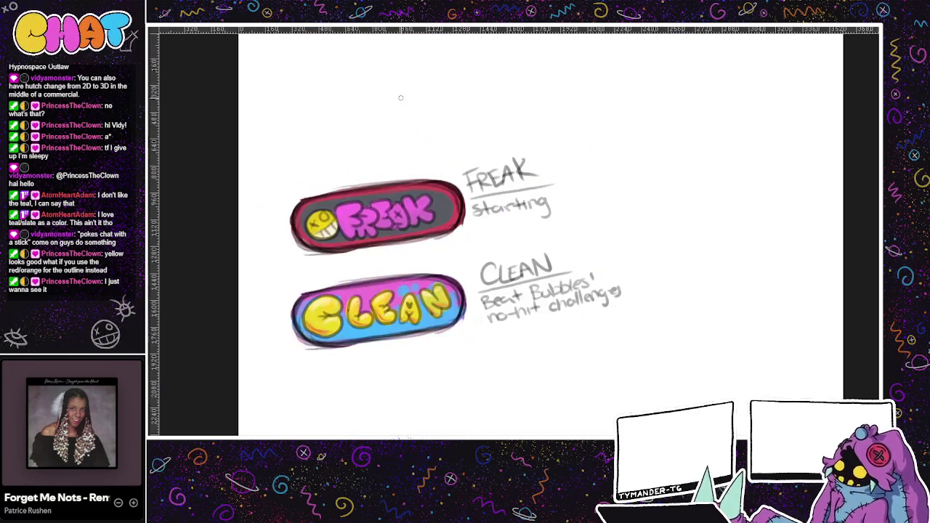
pyautogui.hotkey('ctrl', 'Tab')
pyautogui.hotkey('ctrl', 'shift', 'Tab')
pyautogui.hotkey('ctrl', 'Tab')
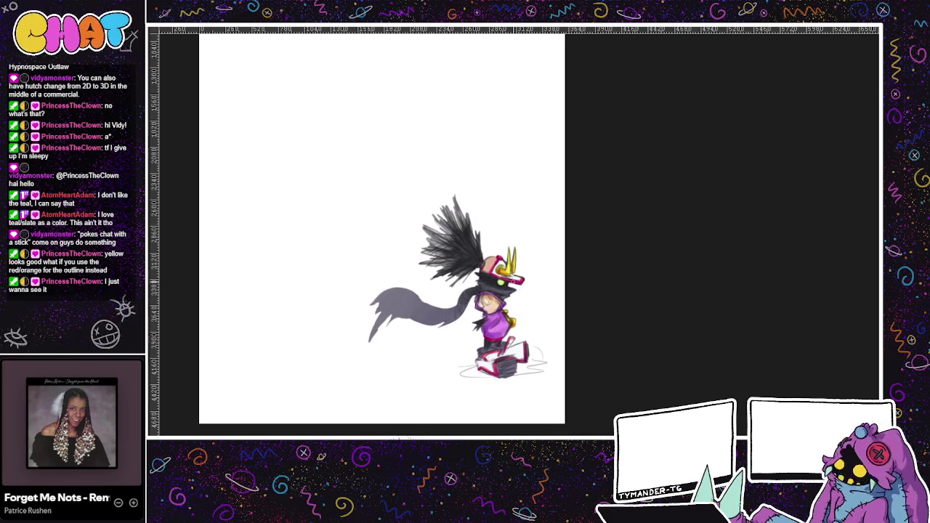
pyautogui.keyDown('ctrl'); pyautogui.click(504, 253); pyautogui.keyUp('ctrl')
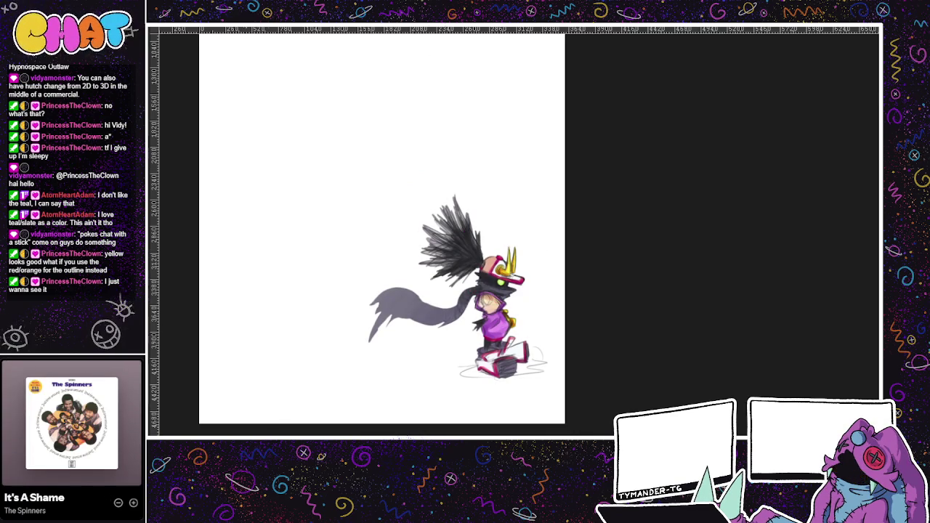
pyautogui.hotkey('ctrl', 'Tab')
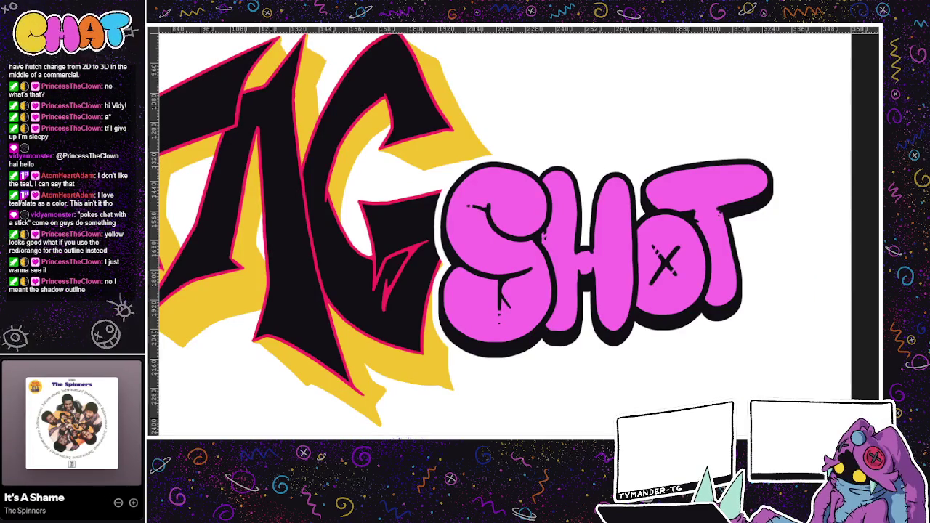
# Step: Cycle through the open TAG SHOT document versions and reframe the view
pyautogui.hotkey('ctrl', 'Tab')
pyautogui.hotkey('ctrl', 'Tab')
pyautogui.hotkey('ctrl', 'Tab')
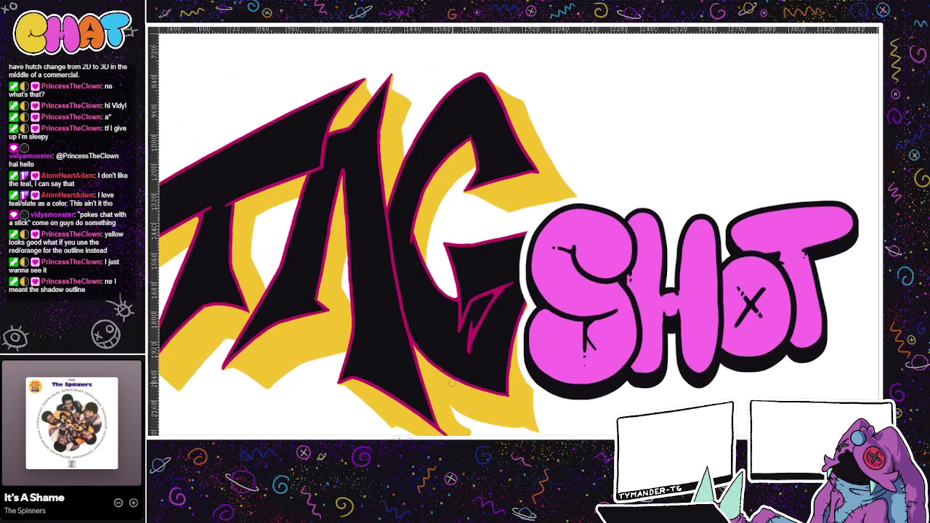
pyautogui.hotkey('ctrl', 'Tab')
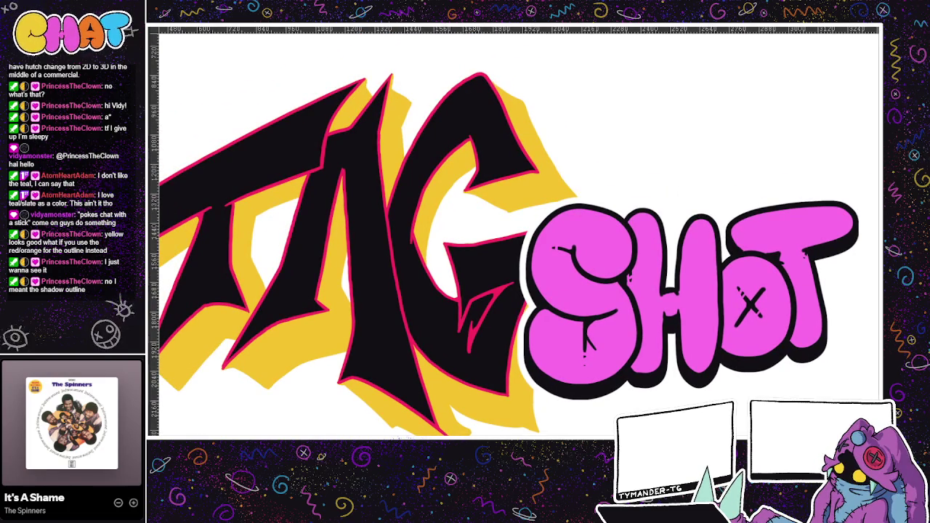
pyautogui.hotkey('ctrl', 'Tab')
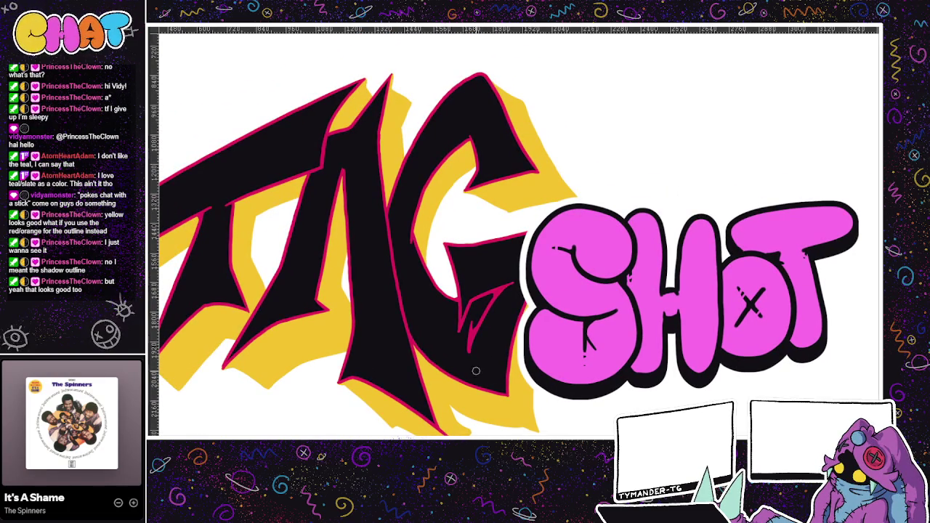
pyautogui.hotkey('ctrl', 'Tab')
pyautogui.hotkey('ctrl', 'Tab')
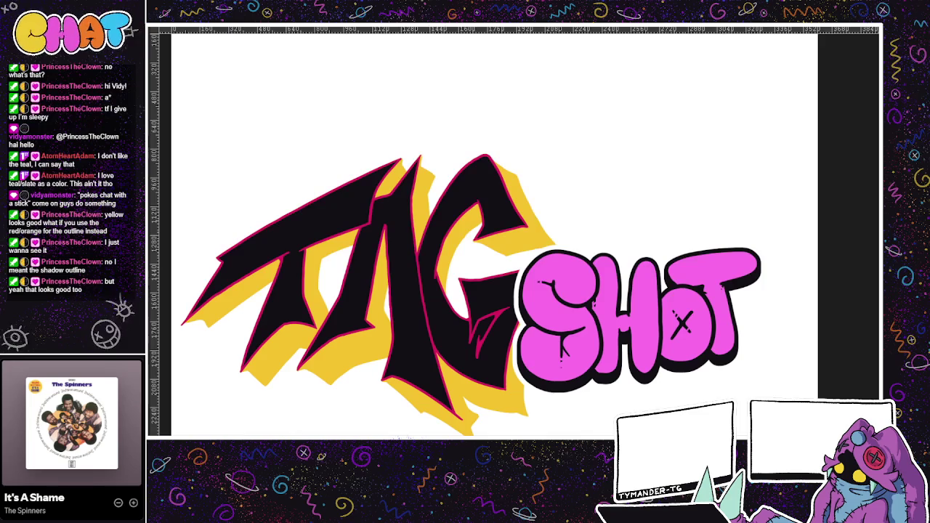
pyautogui.moveTo(547, 397); pyautogui.dragTo(540, 366)
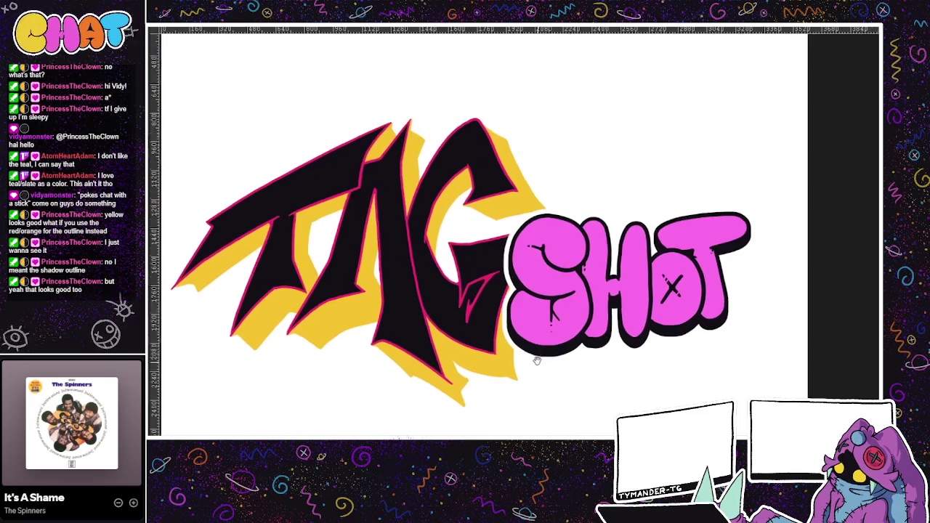
pyautogui.scroll(-2, 540, 366)
pyautogui.scroll(-2, 509, 388)
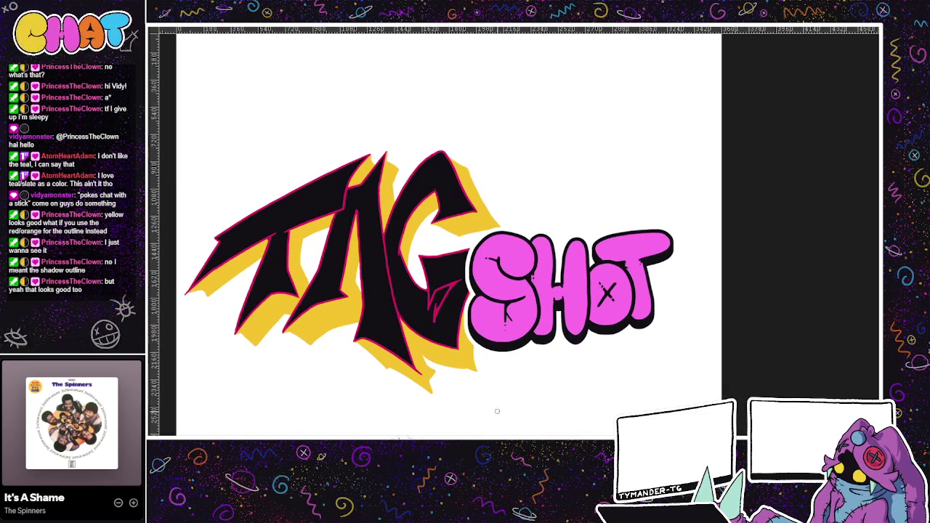
pyautogui.scroll(1, 498, 409)
pyautogui.scroll(-1, 490, 402)
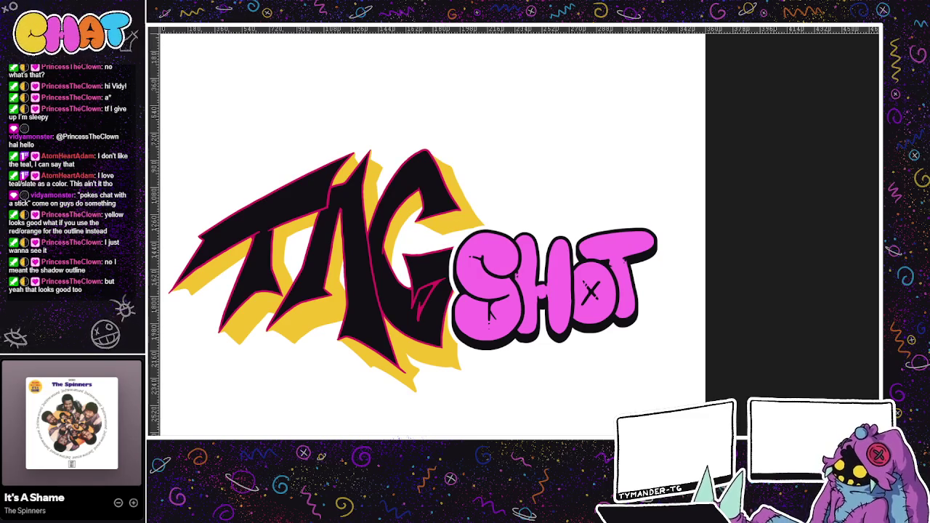
# Step: Test bringing TAG's G in front of SHOT, then undo to keep SHOT in front
pyautogui.hscroll(-2, 530, 414)
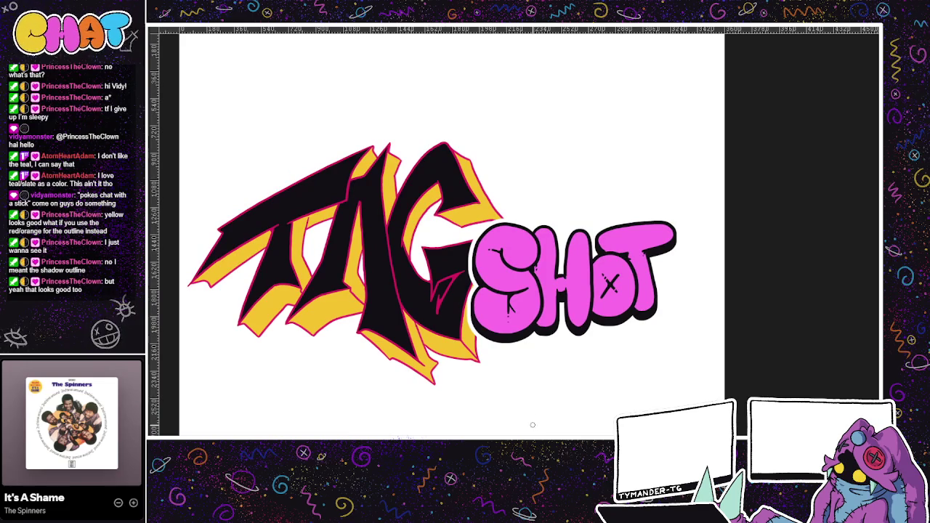
pyautogui.hscroll(-3, 523, 410)
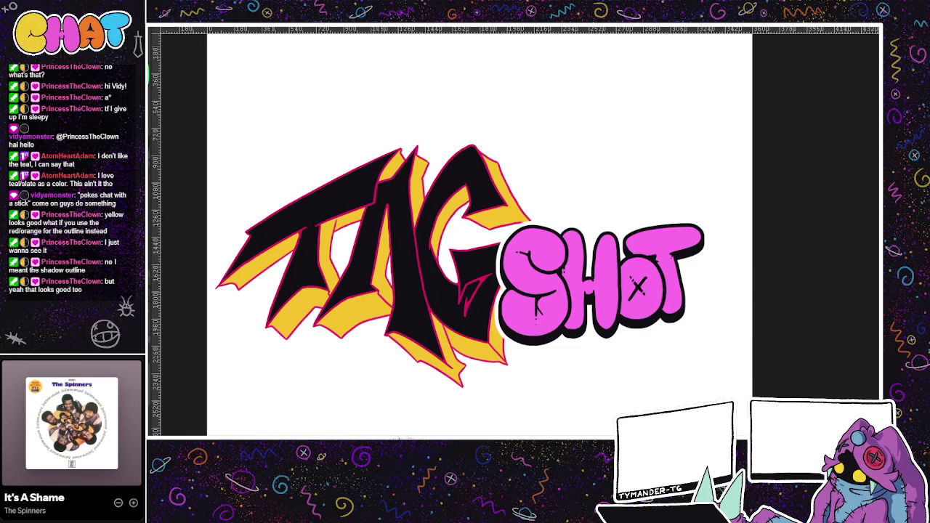
pyautogui.scroll(3, 501, 422)
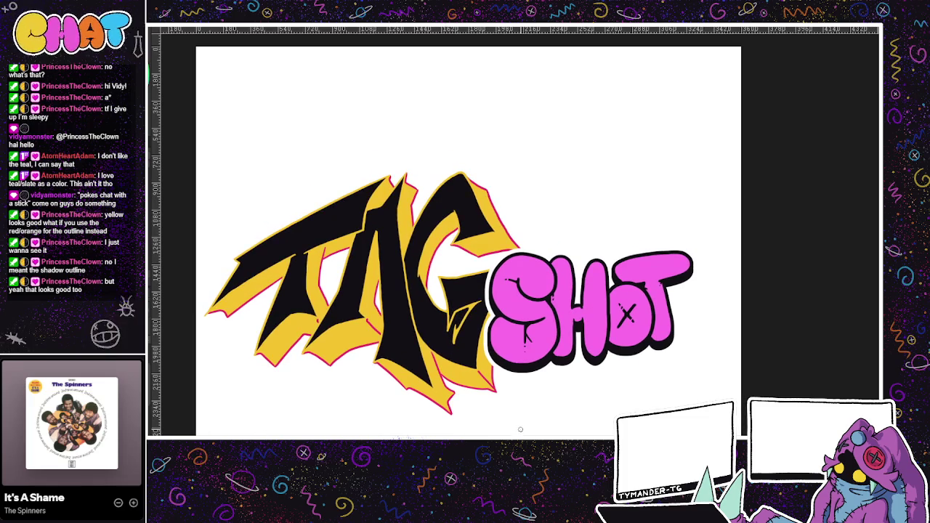
pyautogui.scroll(-2, 518, 422)
pyautogui.scroll(-1, 522, 403)
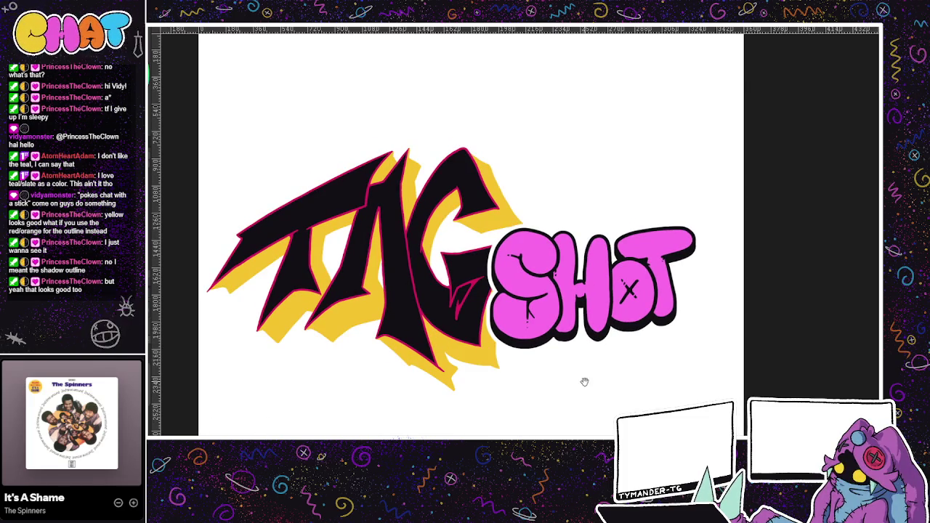
pyautogui.moveTo(564, 400); pyautogui.dragTo(547, 418)
pyautogui.moveTo(545, 412); pyautogui.dragTo(550, 412)
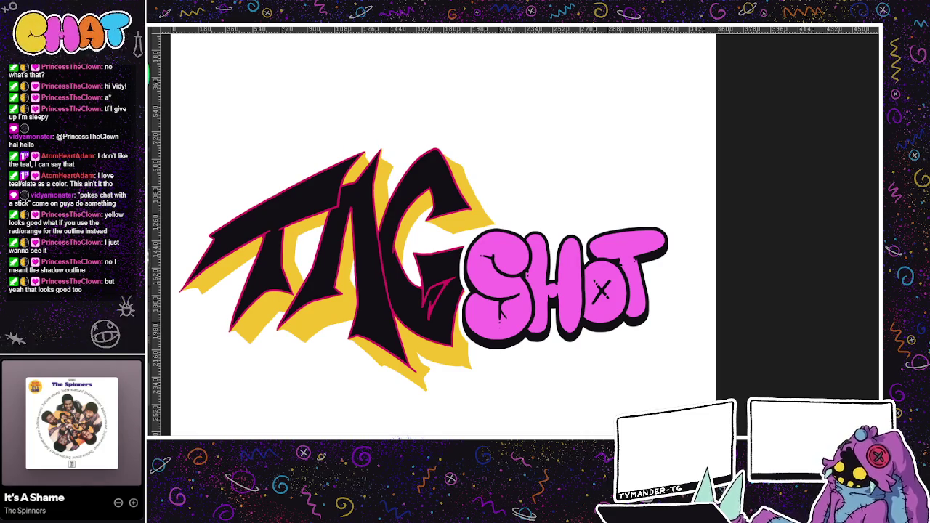
pyautogui.hotkey('ctrl', ']')
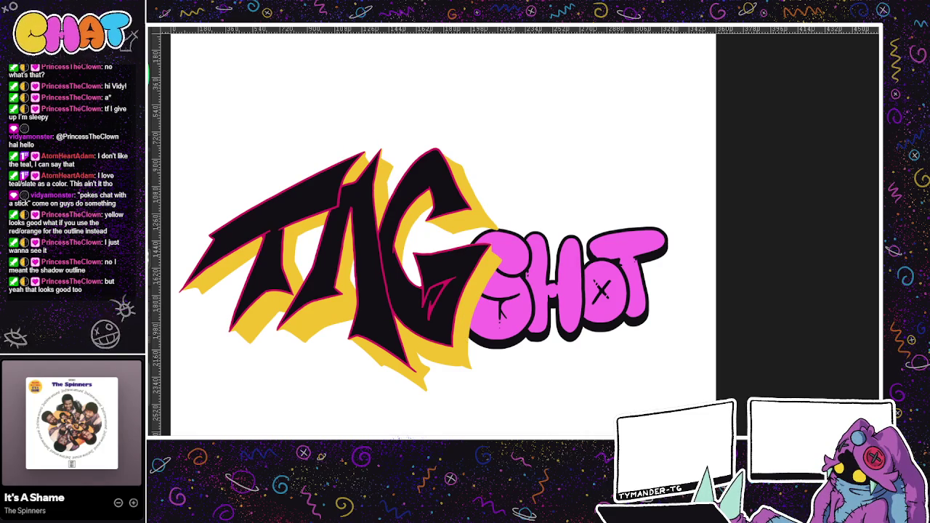
pyautogui.hotkey('ctrl', 'z')
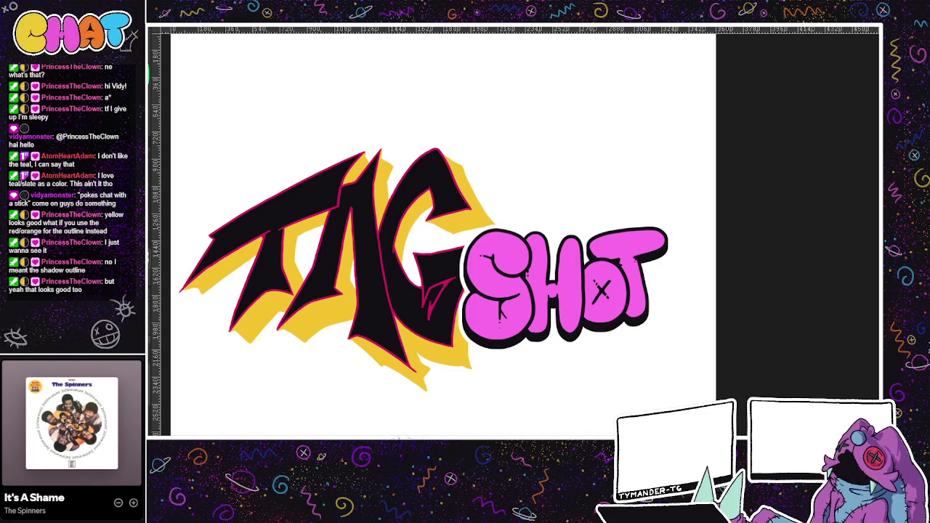
# Step: Nudge the SHOT lettering slightly right and show the artwork against a teal background
pyautogui.moveTo(622, 321); pyautogui.dragTo(653, 307)
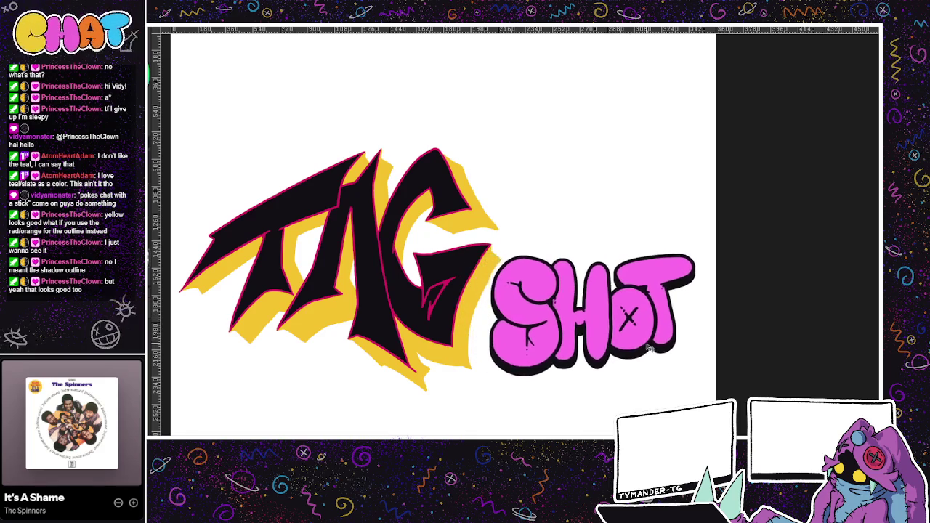
pyautogui.moveTo(654, 306); pyautogui.dragTo(628, 338)
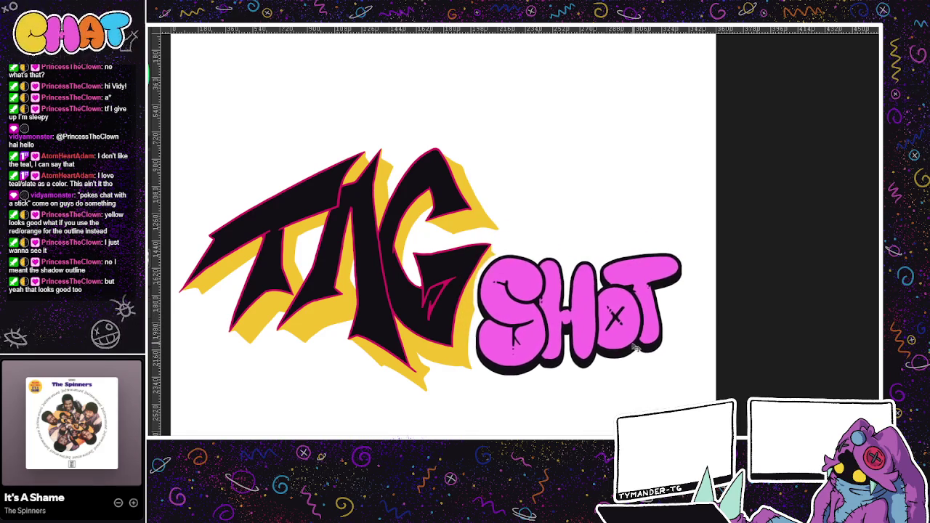
pyautogui.moveTo(610, 388); pyautogui.dragTo(617, 313)
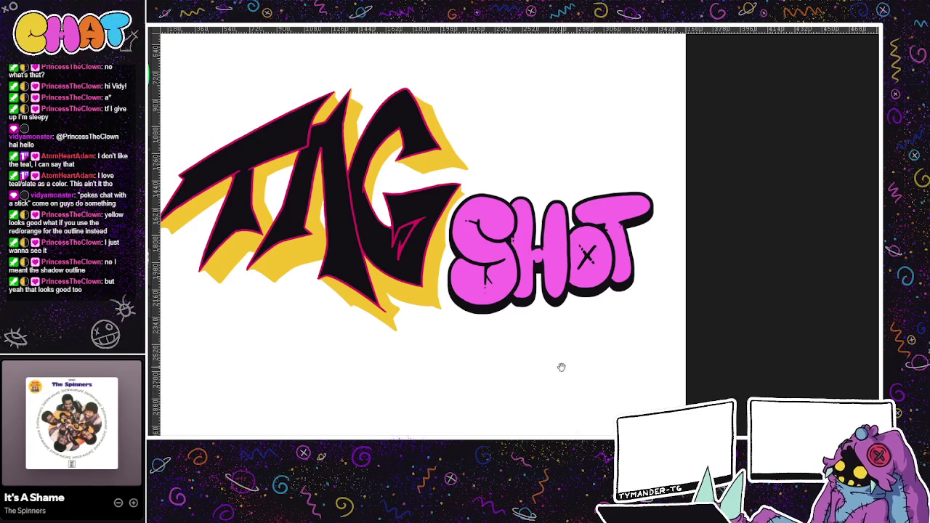
pyautogui.moveTo(572, 394); pyautogui.dragTo(597, 372)
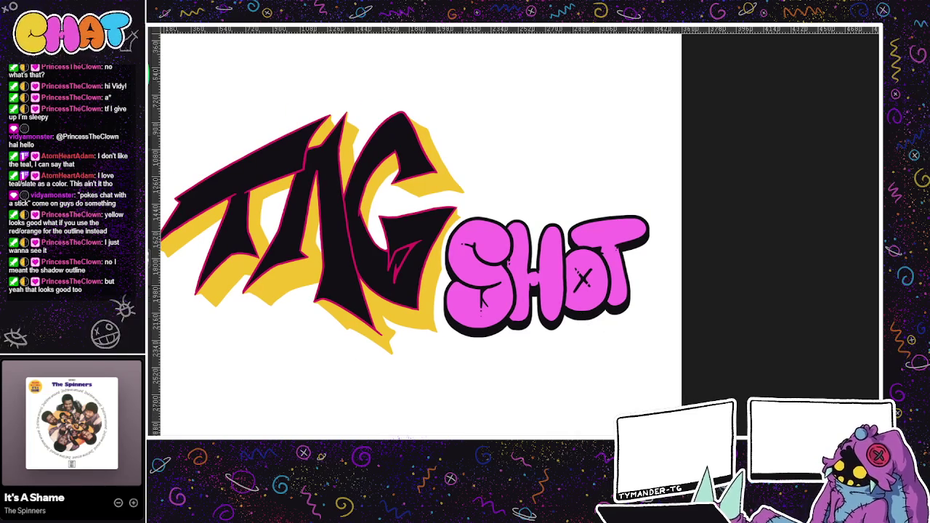
pyautogui.scroll(2, 341, 384)
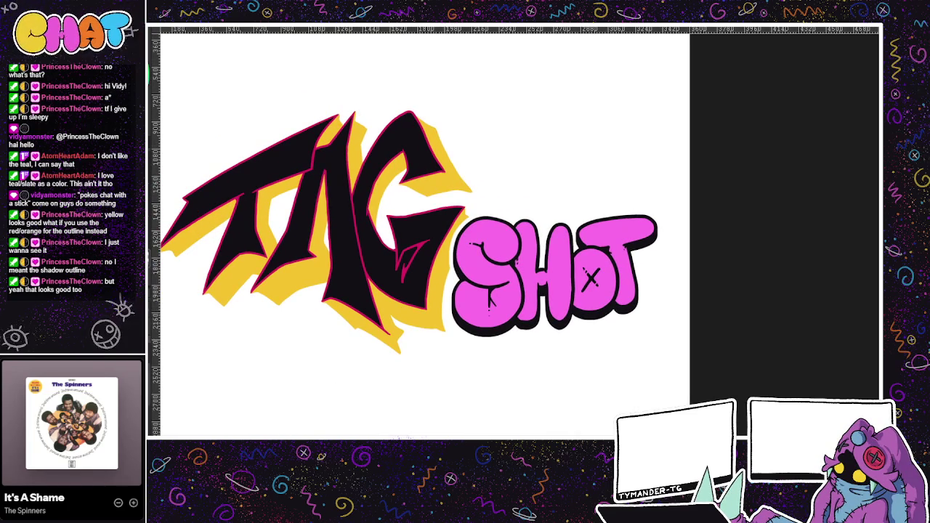
pyautogui.hotkey('ctrl', 'z')
pyautogui.scroll(-1, 536, 380)
pyautogui.scroll(-1, 517, 417)
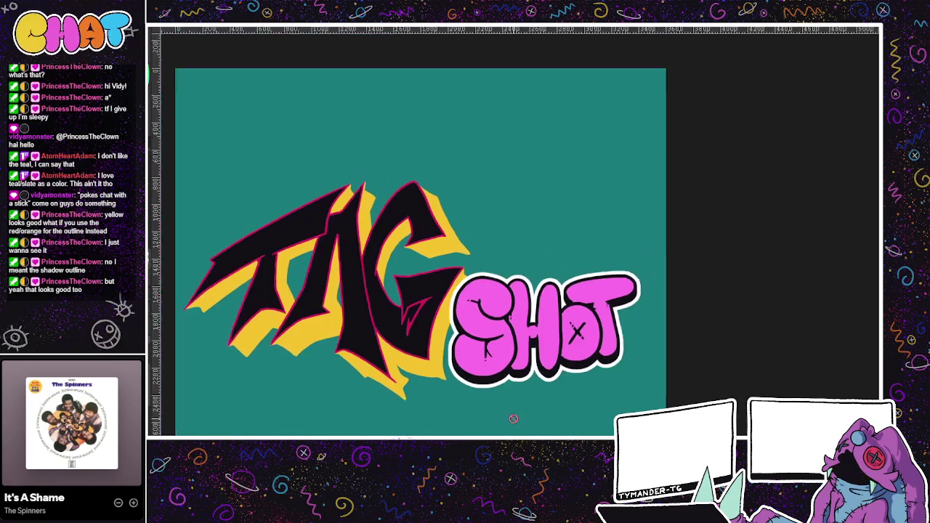
pyautogui.scroll(-1, 523, 411)
pyautogui.scroll(-1, 527, 381)
pyautogui.moveTo(526, 381)
pyautogui.mouseDown()
pyautogui.moveTo(515, 400)
pyautogui.moveTo(515, 385)
pyautogui.moveTo(473, 399)
pyautogui.moveTo(492, 368)
pyautogui.mouseUp()
pyautogui.scroll(1, 513, 326)
pyautogui.scroll(1, 502, 328)
pyautogui.scroll(1, 448, 342)
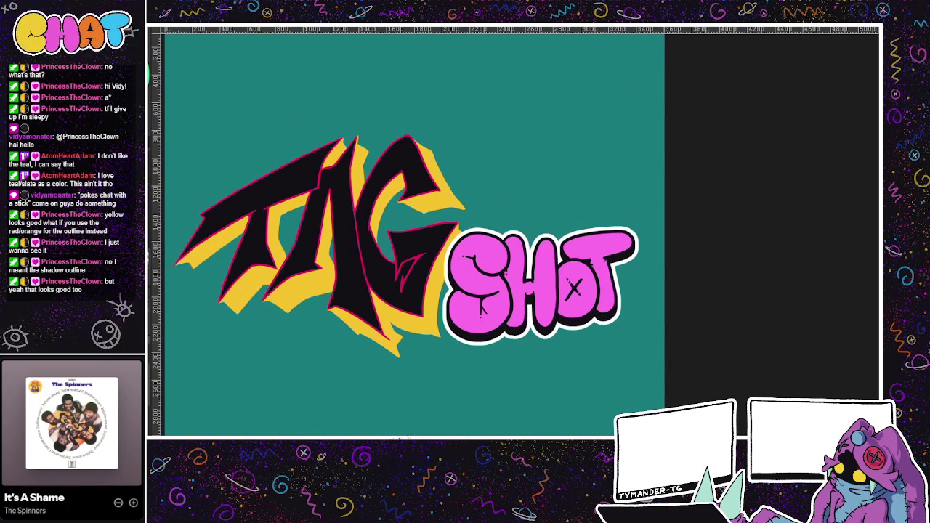
pyautogui.scroll(1, 404, 415)
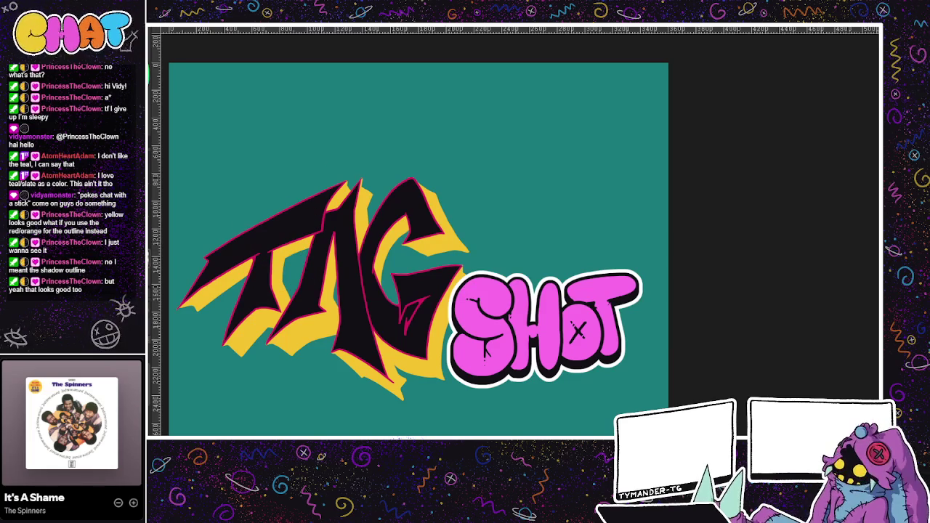
pyautogui.scroll(1, 255, 239)
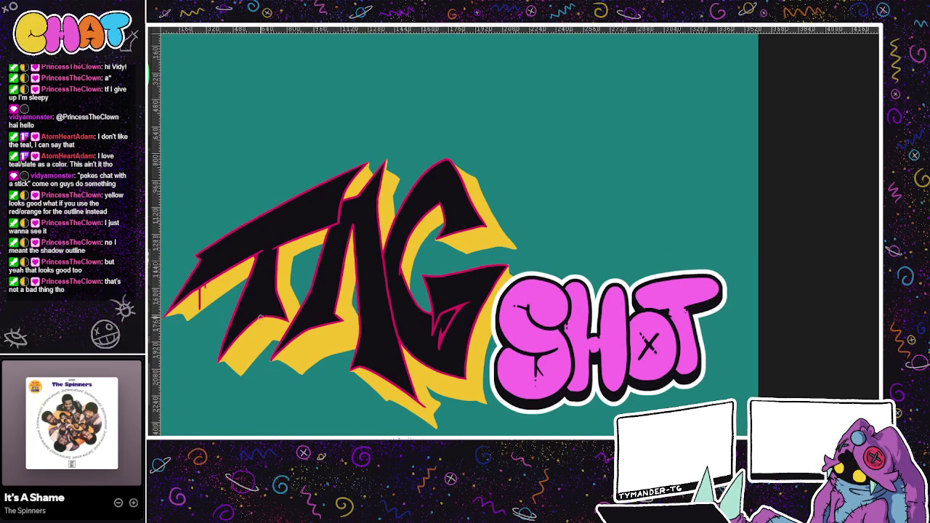
pyautogui.moveTo(260, 318); pyautogui.dragTo(262, 326)
# Step: Draw paint drips running down from the T and from the bottom of the G
pyautogui.moveTo(267, 318); pyautogui.dragTo(265, 319)
pyautogui.moveTo(319, 328); pyautogui.dragTo(318, 342)
pyautogui.moveTo(446, 374); pyautogui.dragTo(447, 392)
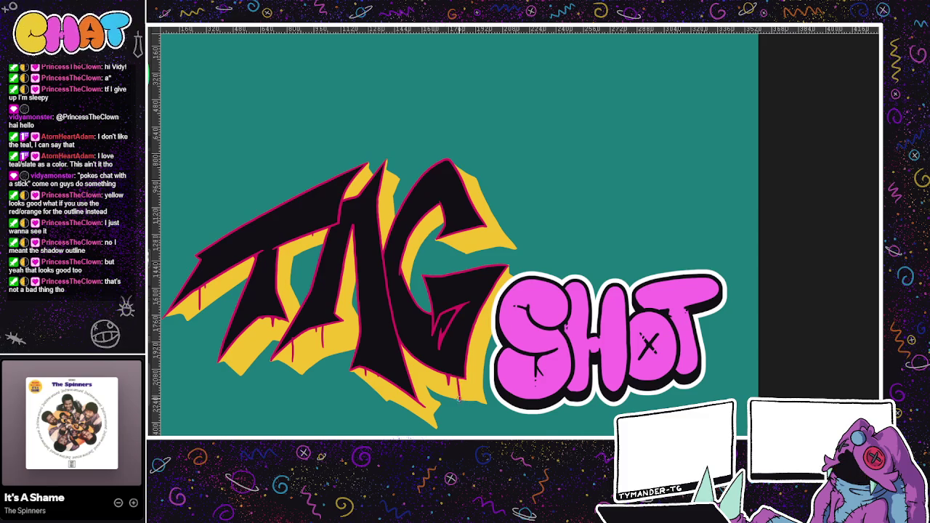
pyautogui.moveTo(458, 379); pyautogui.dragTo(457, 413)
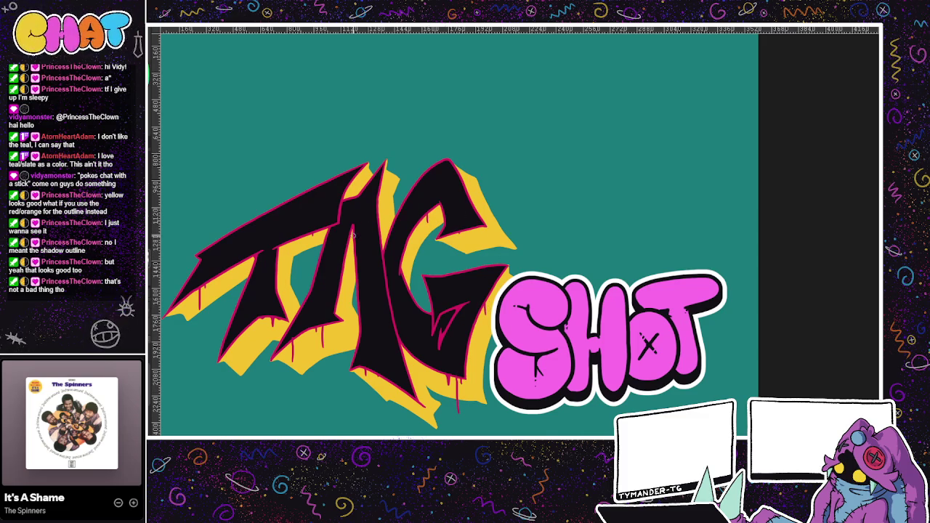
# Step: Add two yellow drips below the T's crossbar and left stroke
pyautogui.moveTo(503, 279); pyautogui.dragTo(528, 259)
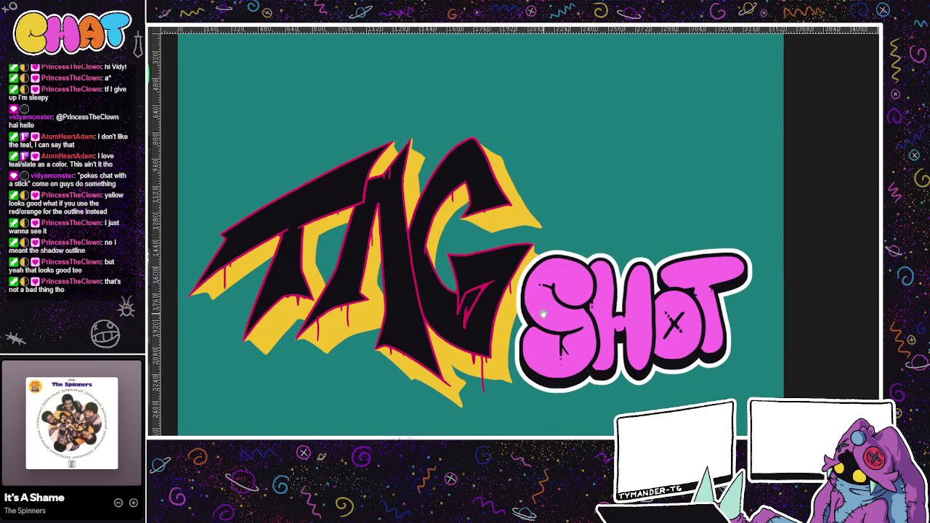
pyautogui.moveTo(533, 314); pyautogui.dragTo(552, 314)
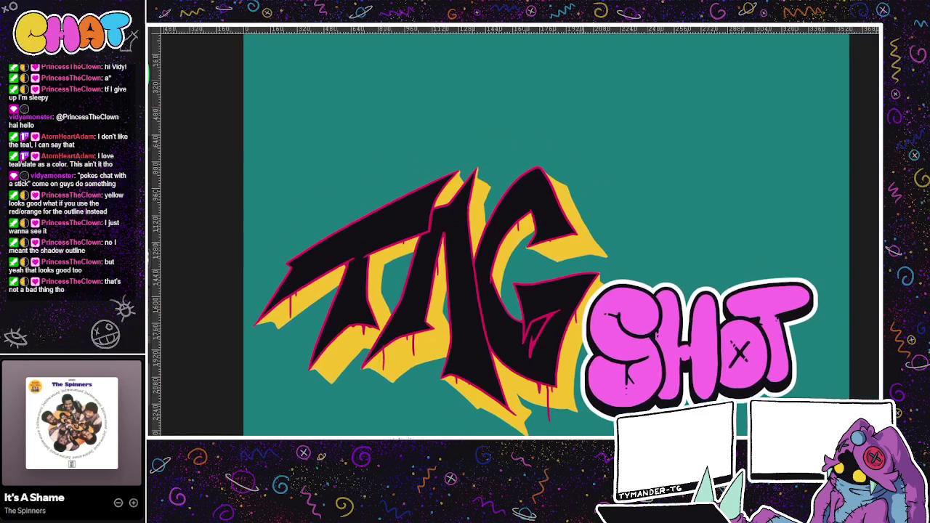
pyautogui.moveTo(536, 406); pyautogui.dragTo(582, 423)
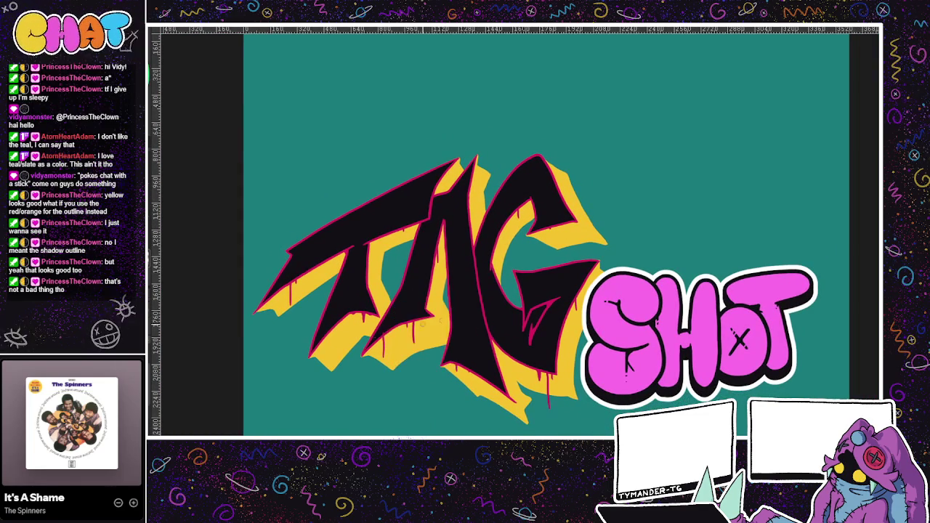
pyautogui.moveTo(300, 363); pyautogui.dragTo(291, 329)
pyautogui.scroll(-2, 472, 364)
pyautogui.scroll(-1, 394, 388)
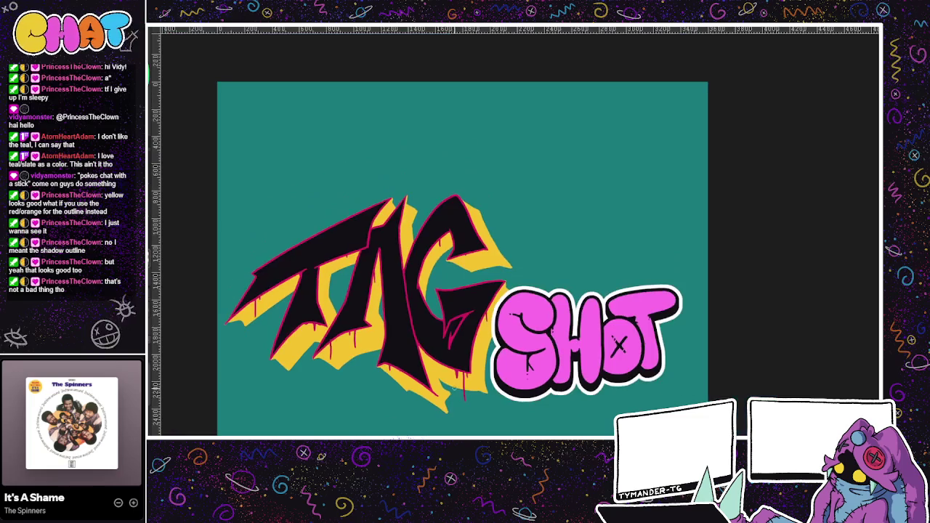
pyautogui.moveTo(475, 398); pyautogui.dragTo(499, 409)
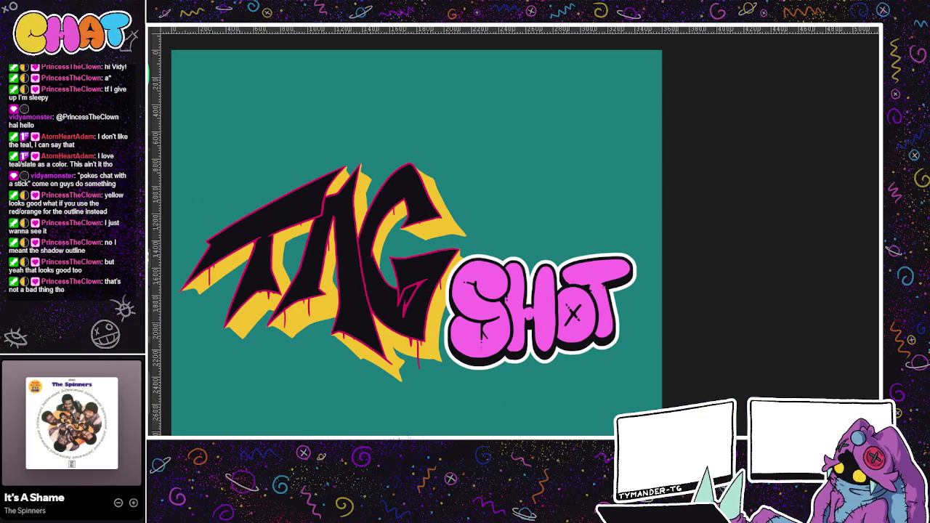
pyautogui.moveTo(303, 324); pyautogui.dragTo(303, 342)
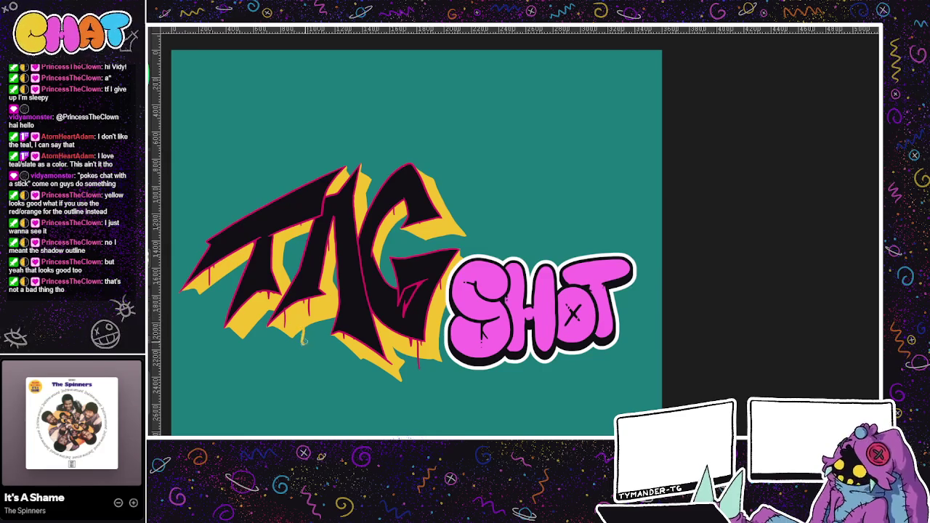
pyautogui.moveTo(250, 325); pyautogui.dragTo(251, 348)
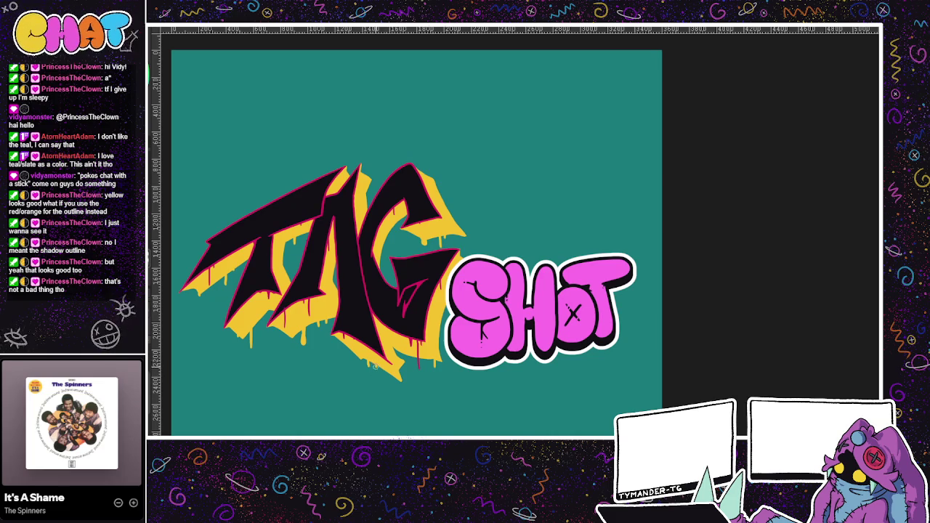
# Step: Pan around the artwork to review the yellow drips along the extrusion's lower edge
pyautogui.moveTo(521, 409)
pyautogui.mouseDown()
pyautogui.moveTo(570, 396)
pyautogui.moveTo(560, 400)
pyautogui.mouseUp()
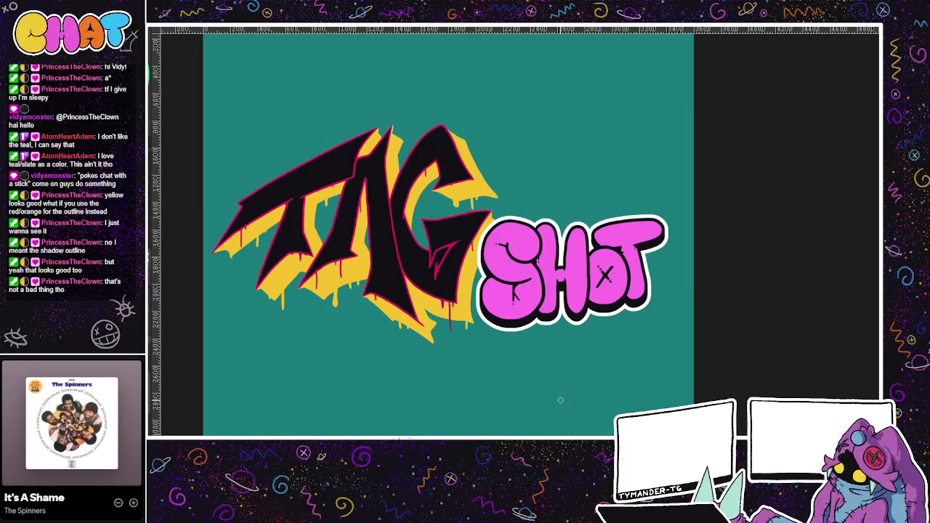
pyautogui.moveTo(486, 375)
pyautogui.mouseDown()
pyautogui.moveTo(513, 354)
pyautogui.moveTo(517, 380)
pyautogui.moveTo(483, 327)
pyautogui.moveTo(498, 394)
pyautogui.moveTo(640, 380)
pyautogui.moveTo(594, 419)
pyautogui.moveTo(560, 414)
pyautogui.mouseUp()
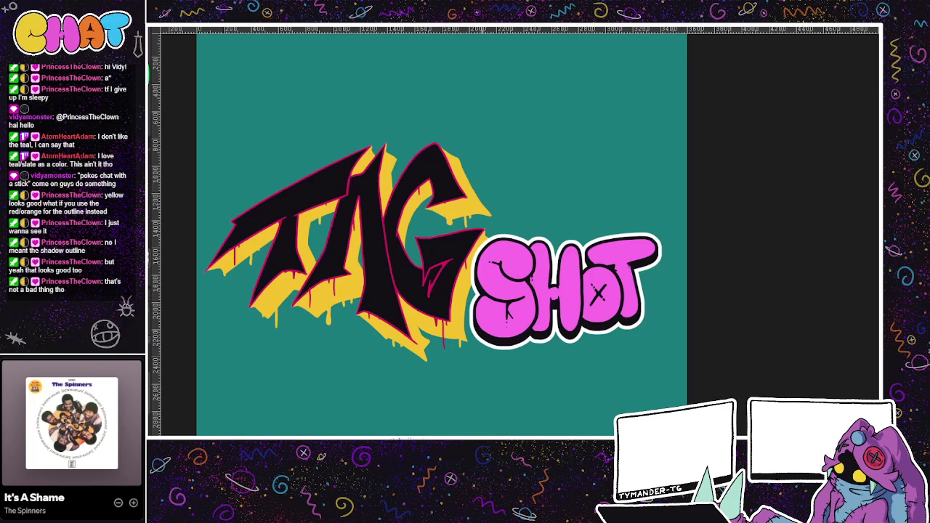
pyautogui.moveTo(561, 415)
pyautogui.mouseDown()
pyautogui.moveTo(475, 382)
pyautogui.moveTo(553, 394)
pyautogui.moveTo(554, 424)
pyautogui.moveTo(534, 424)
pyautogui.mouseUp()
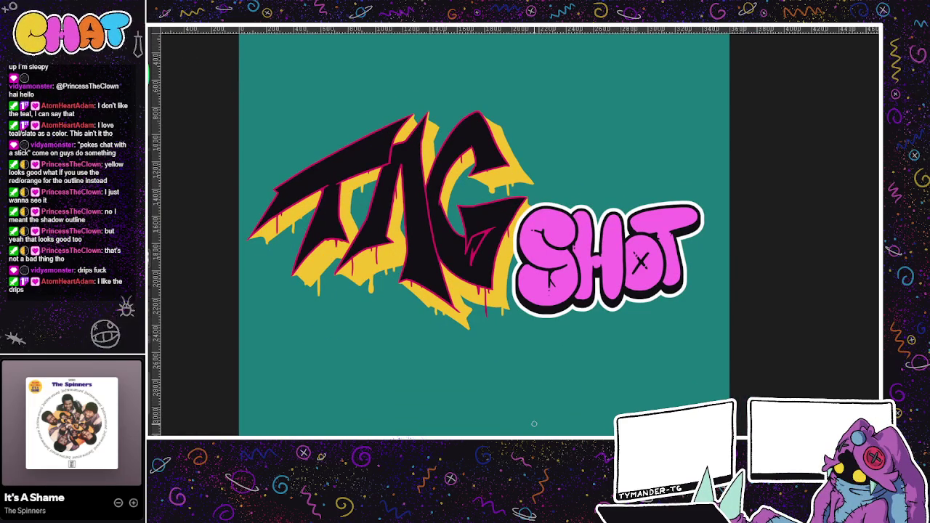
pyautogui.moveTo(534, 424)
pyautogui.mouseDown()
pyautogui.moveTo(587, 394)
pyautogui.moveTo(588, 407)
pyautogui.mouseUp()
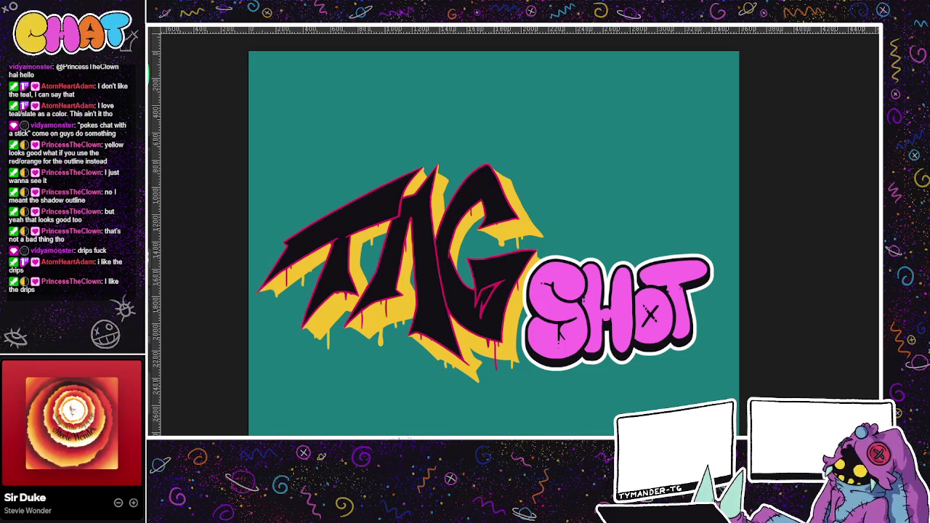
# Step: Hide the teal fill and the paper colour so the canvas is transparent
pyautogui.hotkey('ctrl', 'z')
pyautogui.hscroll(2, 363, 405)
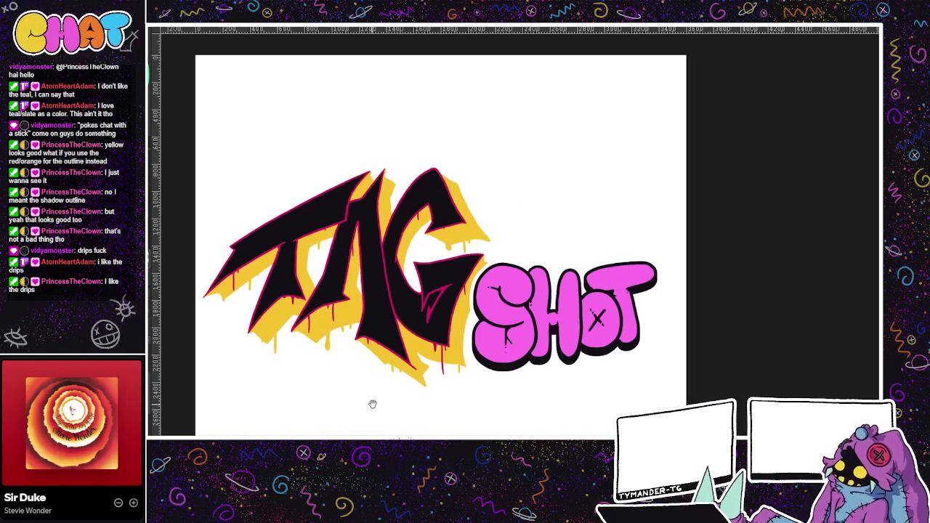
pyautogui.hotkey('ctrl', 'z')
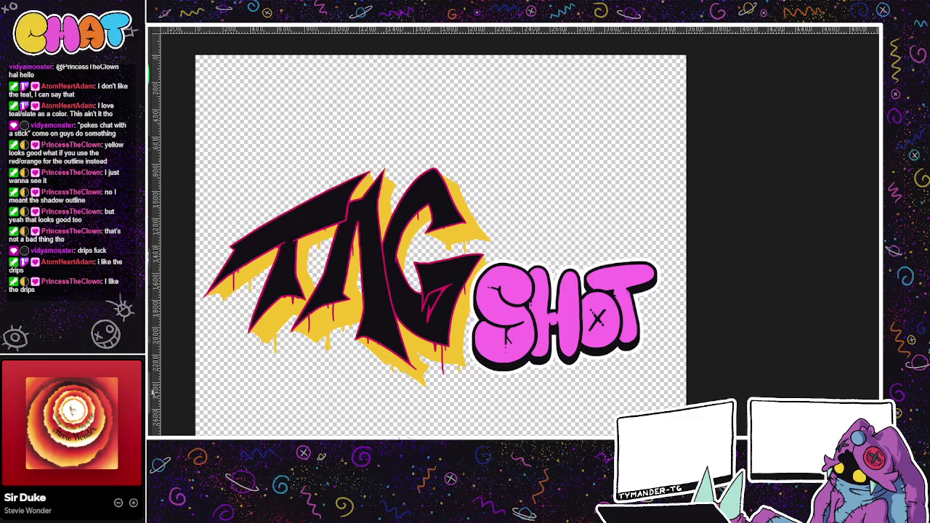
# Step: Try a yellow stroke under TAG and undo it, then scribble cyan loops over TAG's lower left
pyautogui.moveTo(344, 354); pyautogui.dragTo(369, 324)
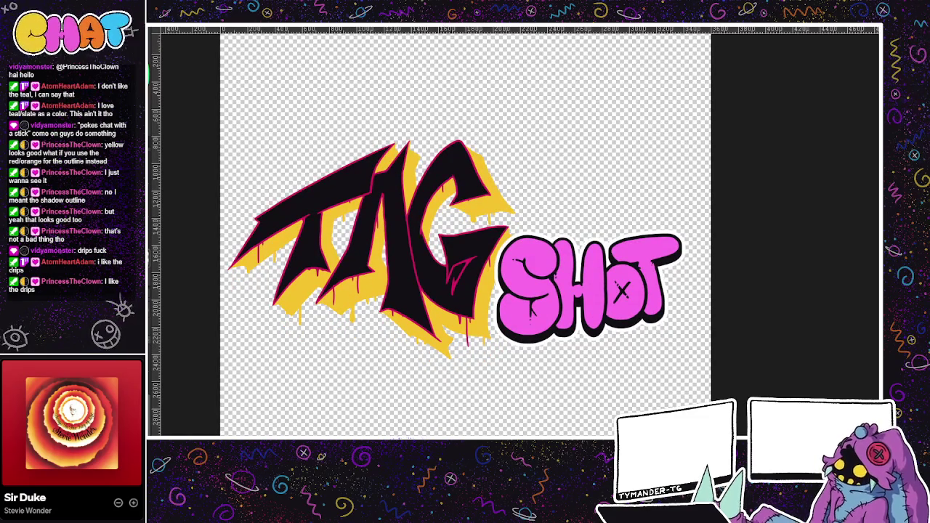
pyautogui.moveTo(298, 338); pyautogui.dragTo(392, 316)
pyautogui.hotkey('ctrl', 'z')
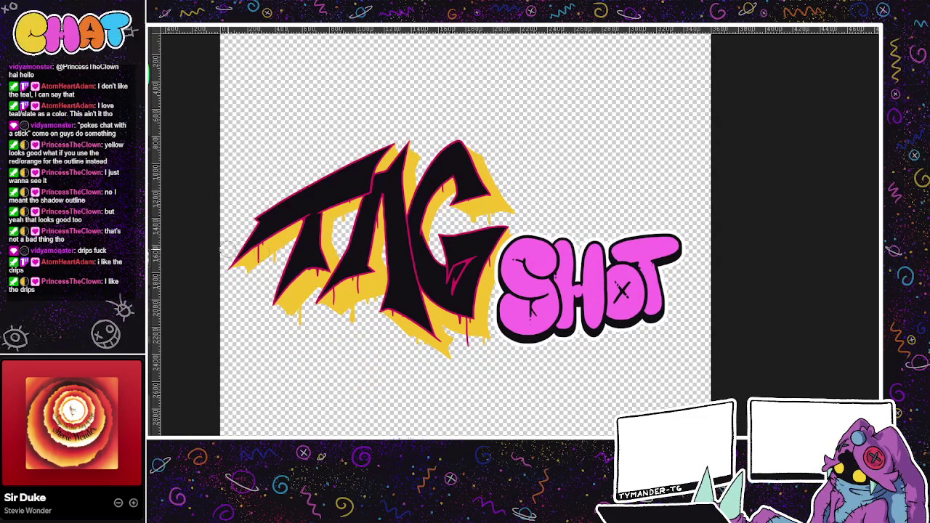
pyautogui.moveTo(280, 324)
pyautogui.mouseDown()
pyautogui.moveTo(428, 279)
pyautogui.moveTo(484, 171)
pyautogui.moveTo(545, 210)
pyautogui.moveTo(509, 182)
pyautogui.moveTo(366, 231)
pyautogui.moveTo(342, 182)
pyautogui.mouseUp()
# Step: Scribble more cyan loops around TAG and under the G, discarding the stroke toward SHOT
pyautogui.moveTo(277, 218); pyautogui.dragTo(247, 298)
pyautogui.moveTo(393, 291); pyautogui.dragTo(443, 236)
pyautogui.moveTo(436, 342); pyautogui.dragTo(466, 252)
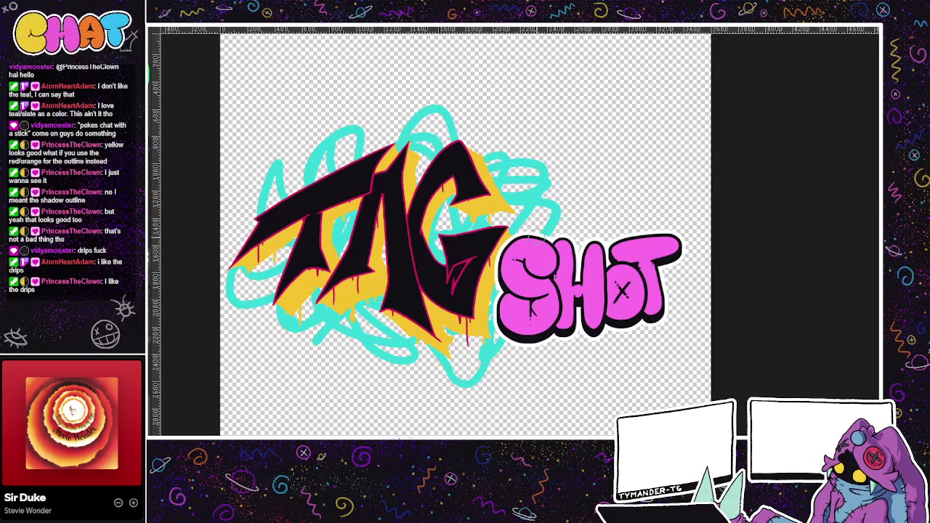
pyautogui.moveTo(458, 341); pyautogui.dragTo(568, 354)
pyautogui.hotkey('ctrl', 'z')
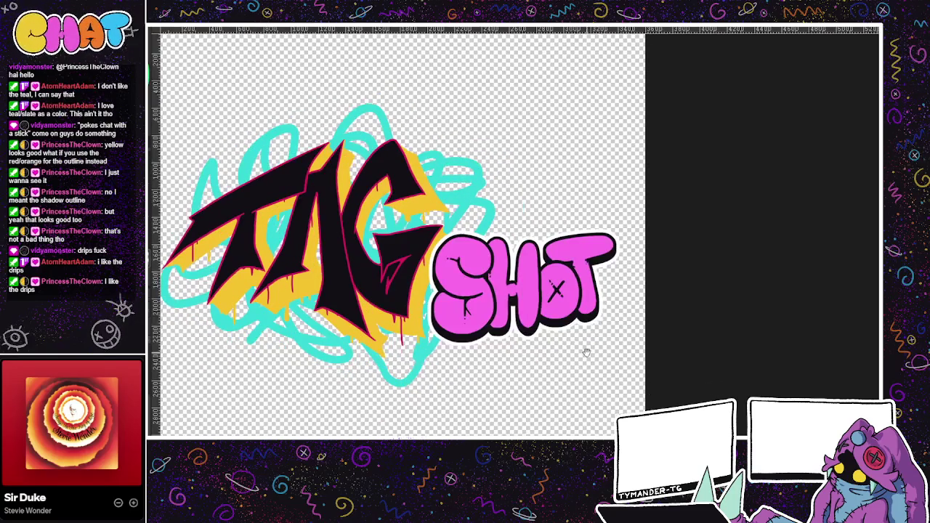
pyautogui.moveTo(646, 364); pyautogui.dragTo(634, 375)
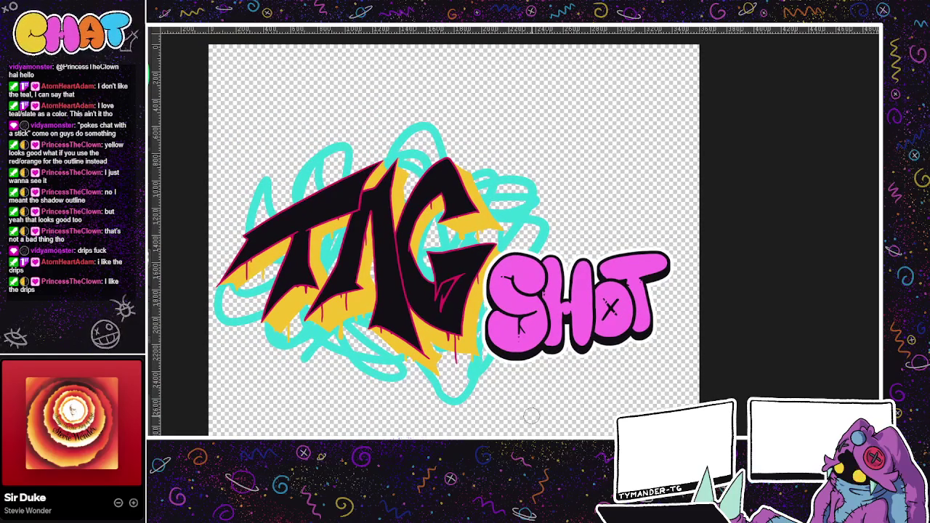
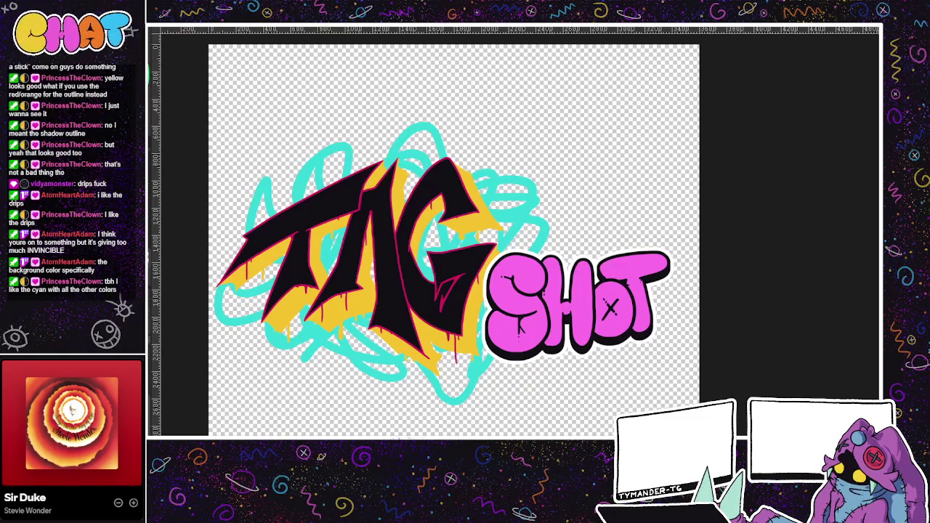
# Step: Sketch cyan and yellow trial strokes above SHOT, then undo them
pyautogui.moveTo(453, 362); pyautogui.dragTo(412, 343)
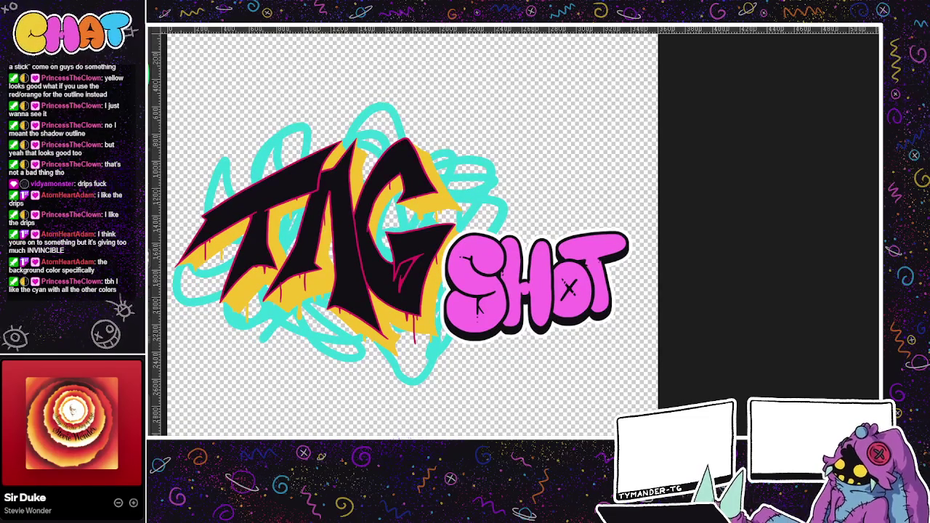
pyautogui.moveTo(470, 121)
pyautogui.mouseDown()
pyautogui.moveTo(545, 152)
pyautogui.moveTo(501, 138)
pyautogui.moveTo(450, 185)
pyautogui.mouseUp()
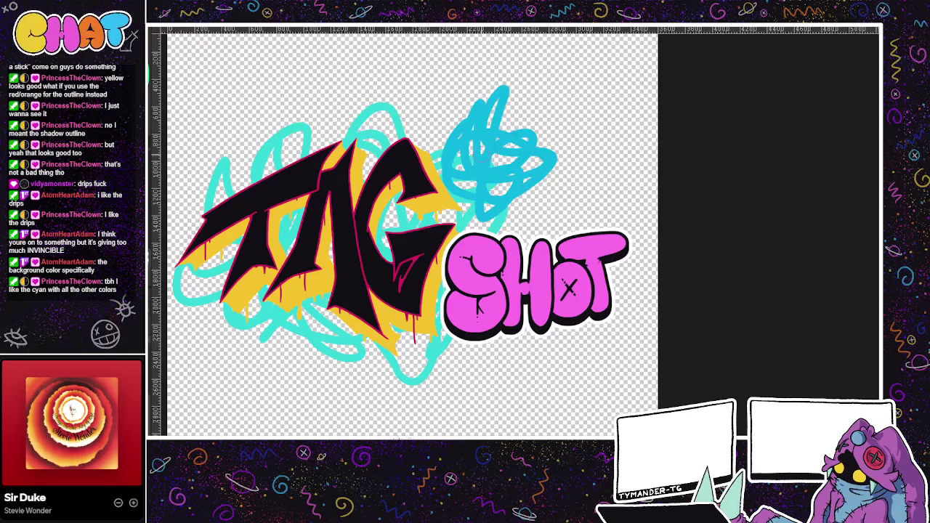
pyautogui.moveTo(519, 138)
pyautogui.mouseDown()
pyautogui.moveTo(483, 182)
pyautogui.moveTo(538, 109)
pyautogui.mouseUp()
pyautogui.moveTo(550, 247); pyautogui.dragTo(562, 292)
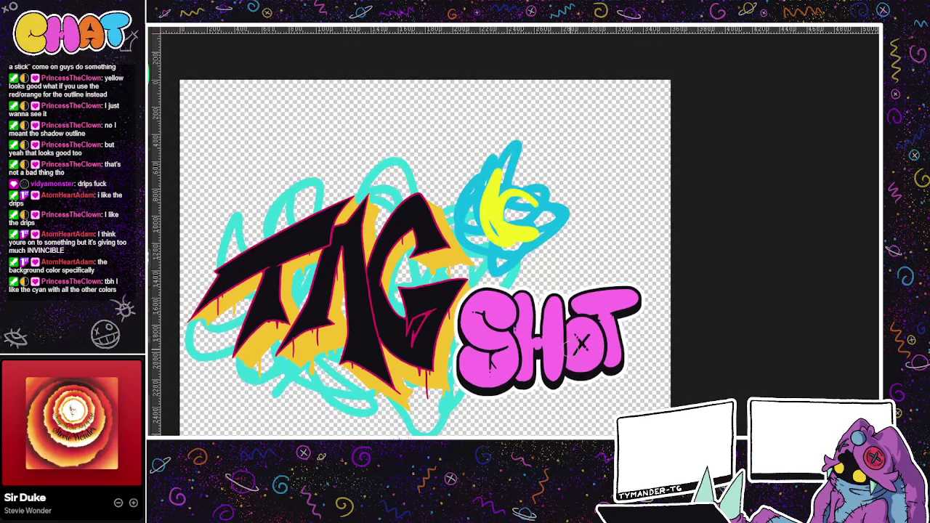
pyautogui.hotkey('ctrl', 'z')
pyautogui.hotkey('ctrl', 'z')
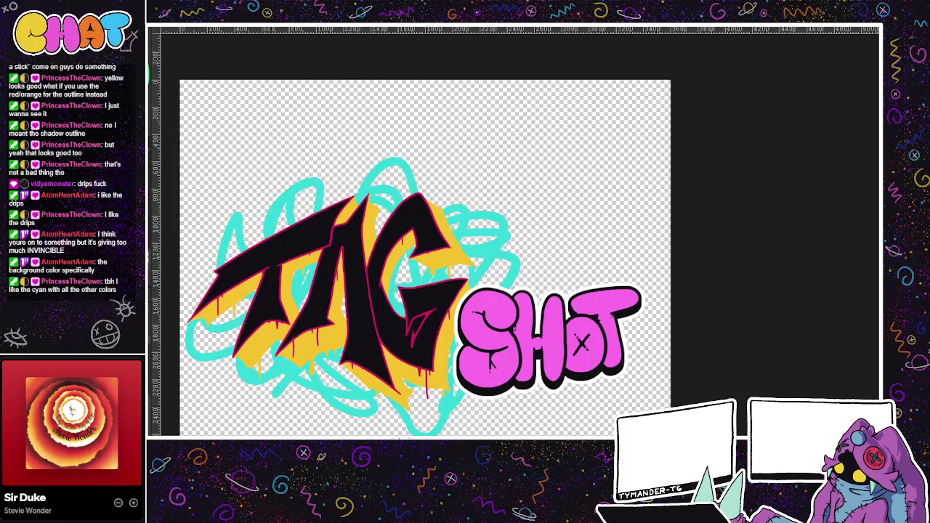
# Step: Fade the turquoise scribble behind TAG to a faint outline
pyautogui.hotkey('ctrl', 'z')
pyautogui.moveTo(231, 397); pyautogui.dragTo(252, 352)
pyautogui.hotkey('ctrl', 'shift', 'z')
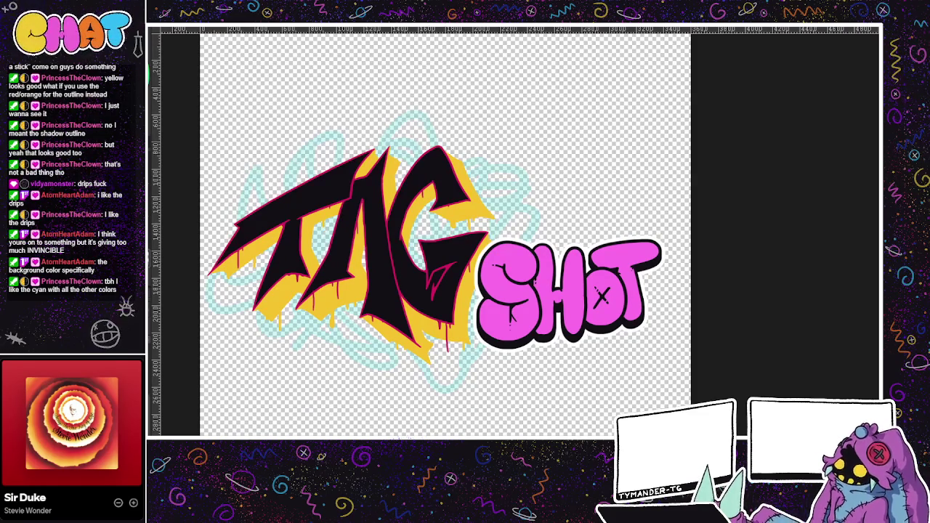
# Step: Draw cyan ring outlines around the T and loops and circles below TAG, redoing misplaced ones
pyautogui.moveTo(250, 207)
pyautogui.mouseDown()
pyautogui.moveTo(289, 180)
pyautogui.moveTo(265, 190)
pyautogui.mouseUp()
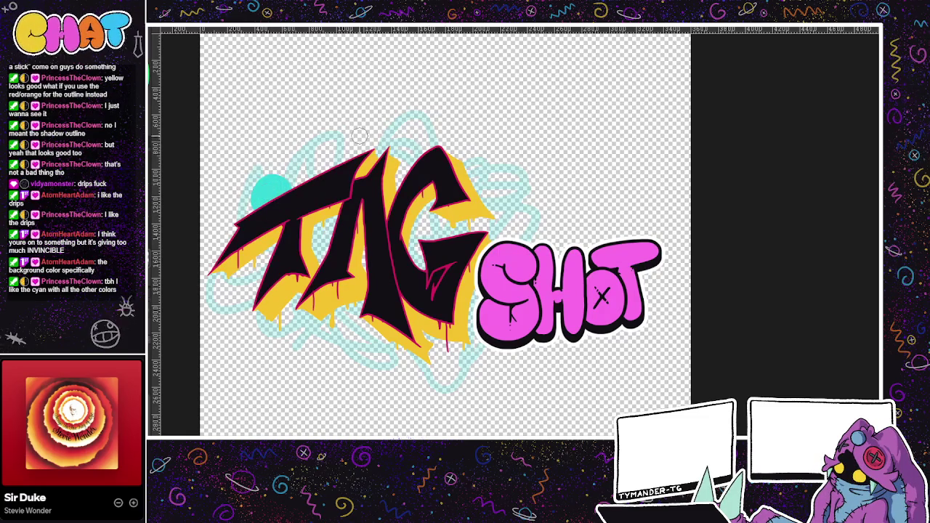
pyautogui.hotkey('ctrl', 'z')
pyautogui.moveTo(290, 156)
pyautogui.mouseDown()
pyautogui.moveTo(295, 174)
pyautogui.moveTo(429, 146)
pyautogui.moveTo(480, 152)
pyautogui.moveTo(512, 185)
pyautogui.moveTo(498, 218)
pyautogui.moveTo(521, 211)
pyautogui.moveTo(485, 234)
pyautogui.mouseUp()
pyautogui.hotkey('ctrl', 'z')
pyautogui.hotkey('ctrl', 'z')
pyautogui.hotkey('ctrl', 'z')
pyautogui.moveTo(387, 341); pyautogui.dragTo(445, 363)
pyautogui.hotkey('ctrl', 'z')
pyautogui.moveTo(385, 340)
pyautogui.mouseDown()
pyautogui.moveTo(454, 362)
pyautogui.moveTo(459, 336)
pyautogui.mouseUp()
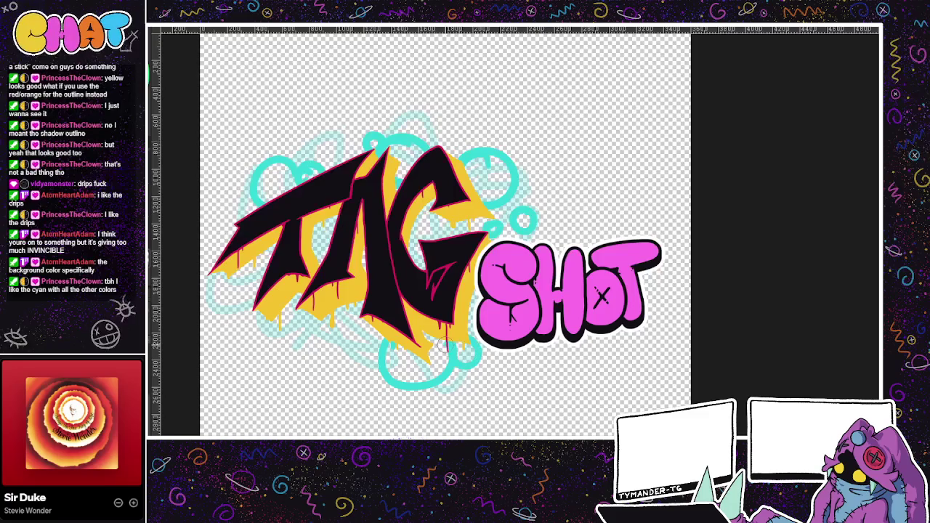
pyautogui.moveTo(339, 317)
pyautogui.mouseDown()
pyautogui.moveTo(328, 320)
pyautogui.moveTo(291, 285)
pyautogui.mouseUp()
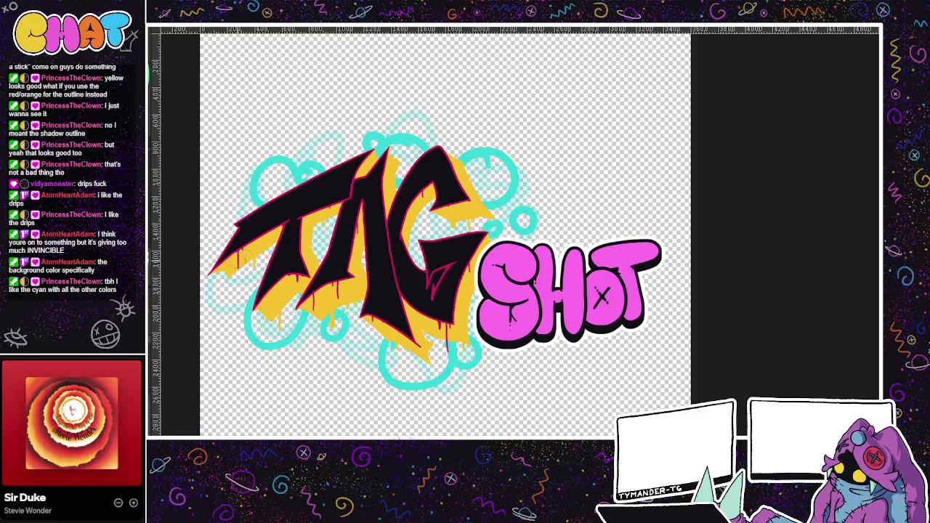
pyautogui.moveTo(232, 310); pyautogui.dragTo(221, 313)
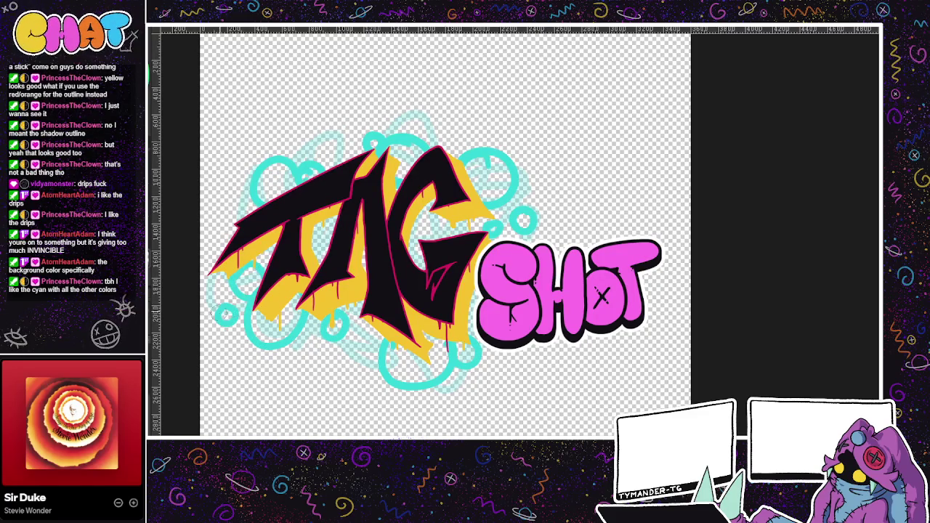
# Step: Dab small cyan dots below the lettering and above the T and G
pyautogui.click(353, 357)
pyautogui.click(324, 150)
pyautogui.click(459, 134)
pyautogui.hotkey('ctrl', 'z')
pyautogui.click(449, 132)
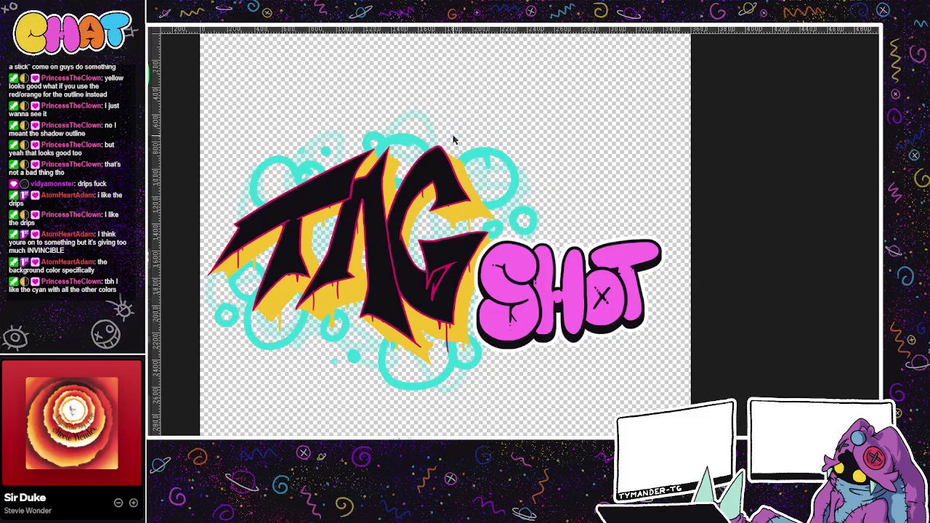
pyautogui.scroll(-1, 545, 200)
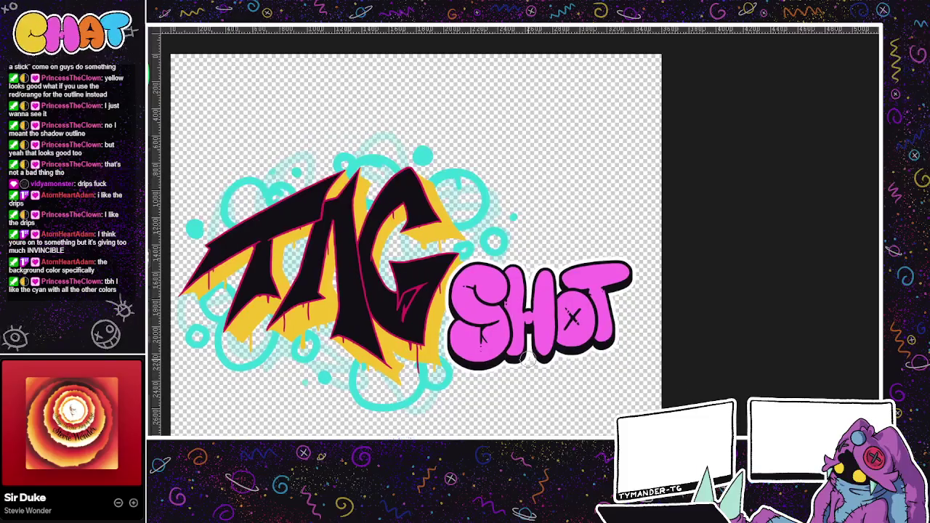
# Step: Hide the SHOT lettering and delete the faint cyan glow around TAG
pyautogui.scroll(1, 528, 360)
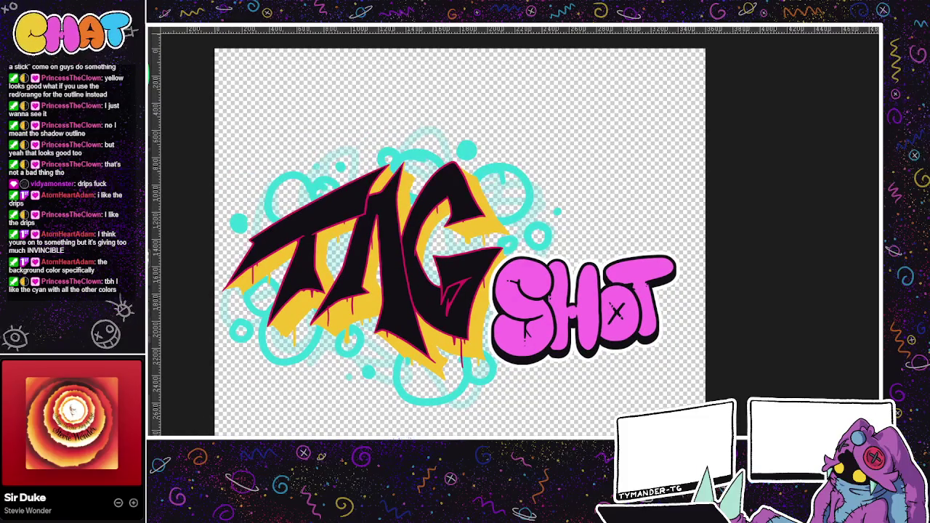
pyautogui.hotkey('ctrl', 'z')
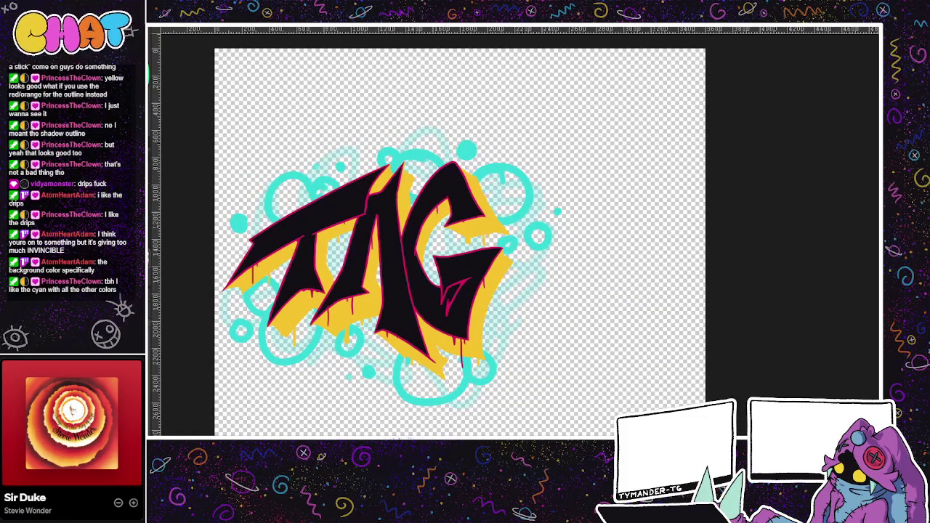
pyautogui.hscroll(-2, 372, 315)
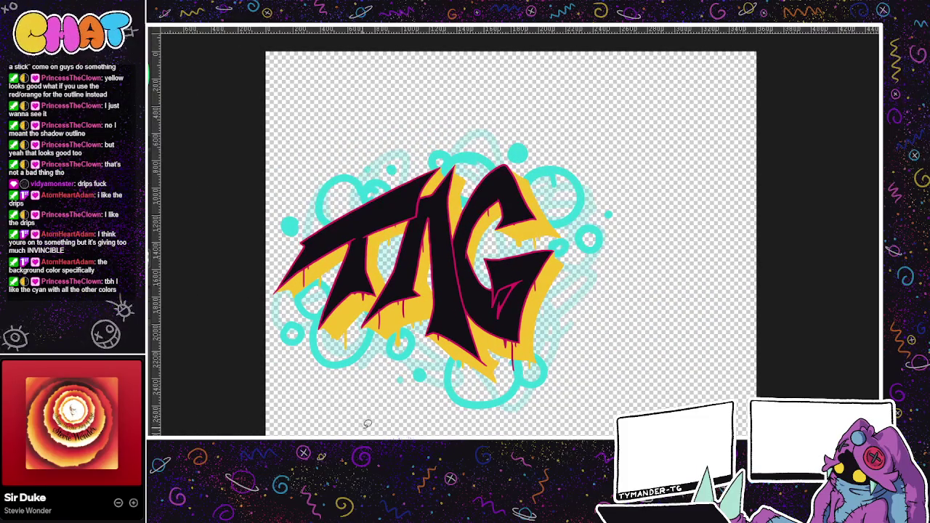
pyautogui.moveTo(595, 420); pyautogui.dragTo(295, 430)
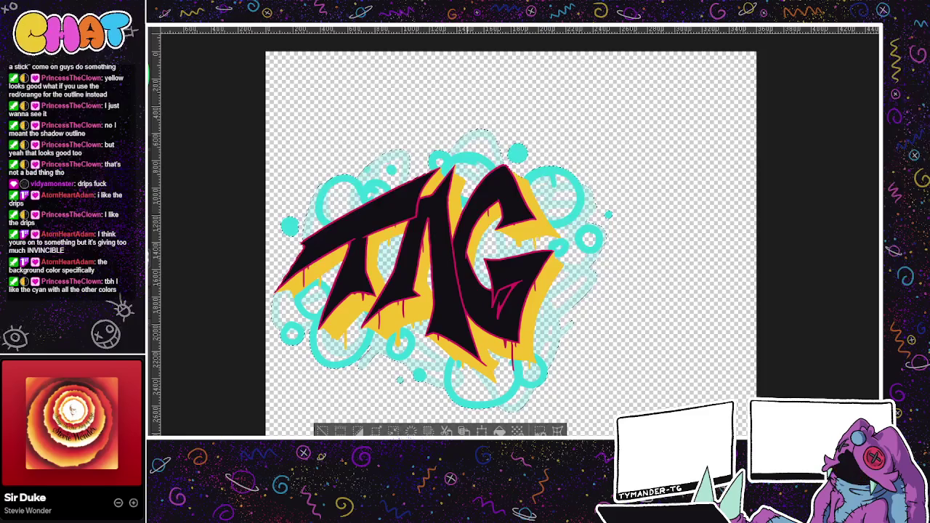
pyautogui.press('Delete')
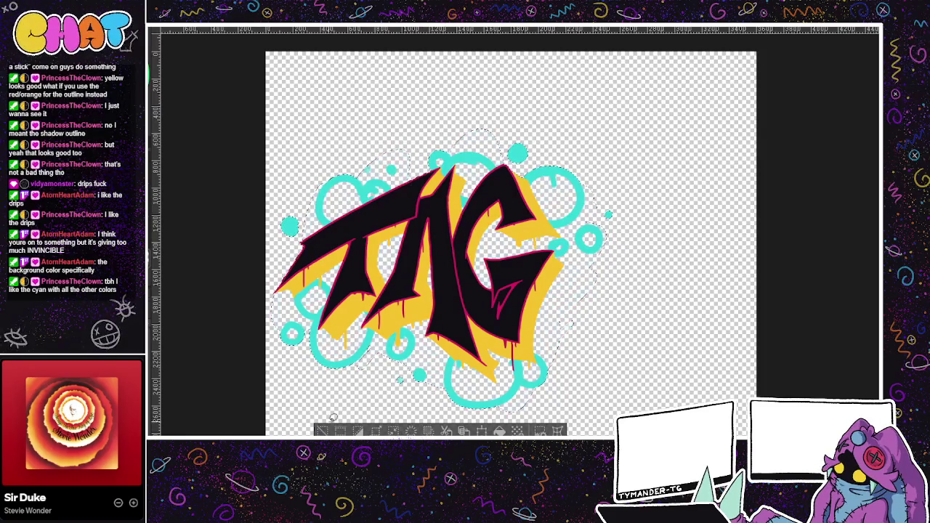
pyautogui.hotkey('ctrl', 'd')
# Step: Fill the lassoed cyan bubble outlines solid cyan
pyautogui.moveTo(329, 416); pyautogui.dragTo(320, 417)
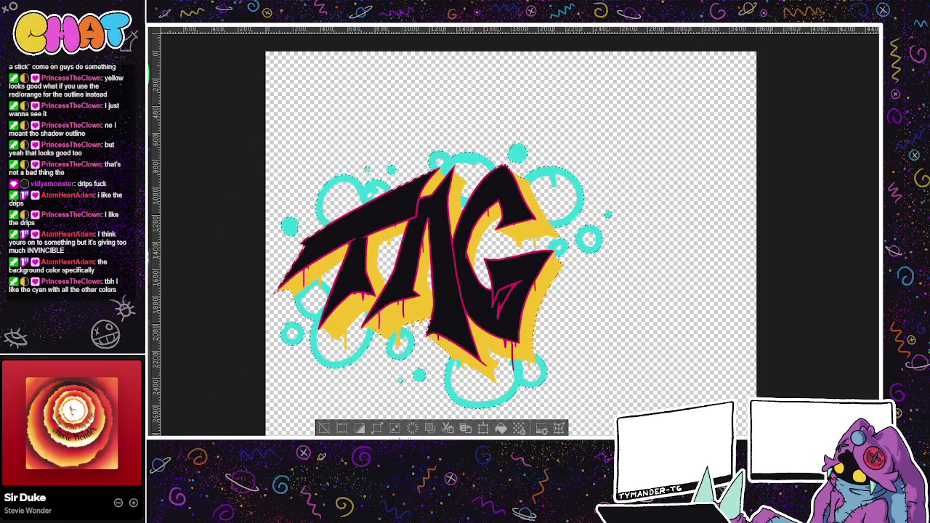
pyautogui.click(500, 428)
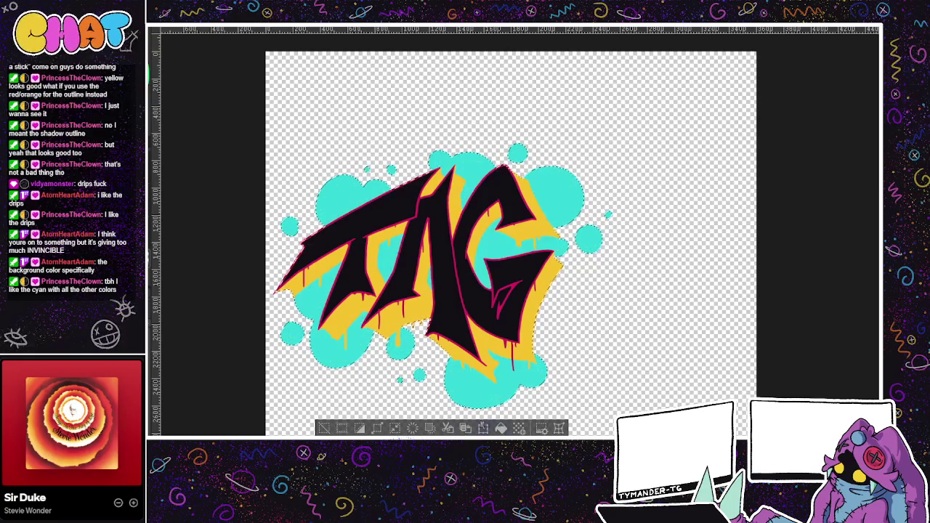
pyautogui.click(325, 428)
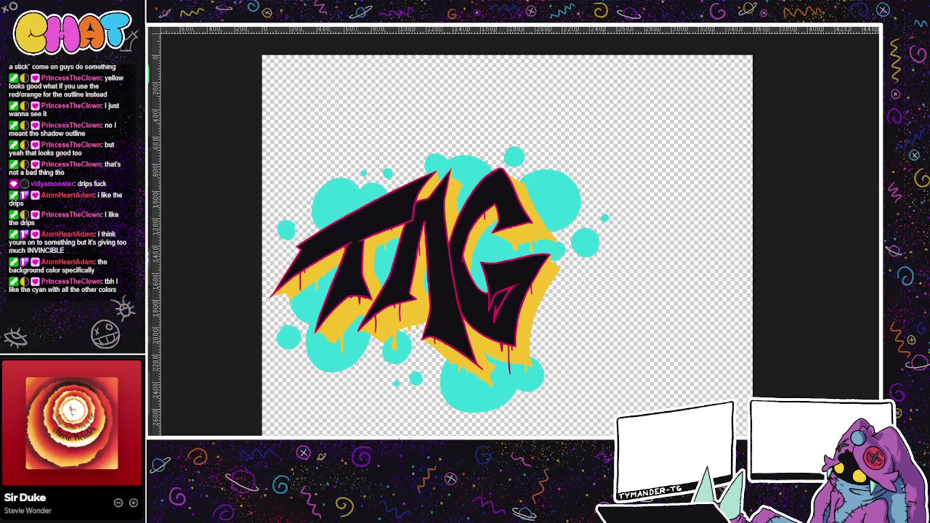
# Step: Paint a cyan blob and two small cyan dots at the lower left of the TAG bubbles
pyautogui.moveTo(534, 260)
pyautogui.mouseDown()
pyautogui.moveTo(544, 239)
pyautogui.moveTo(536, 258)
pyautogui.mouseUp()
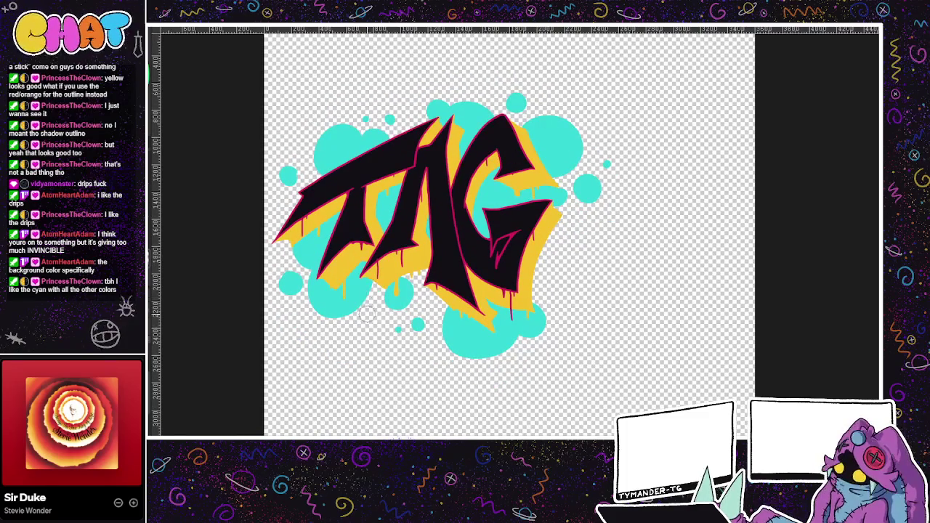
pyautogui.moveTo(361, 309); pyautogui.dragTo(366, 316)
pyautogui.click(344, 332)
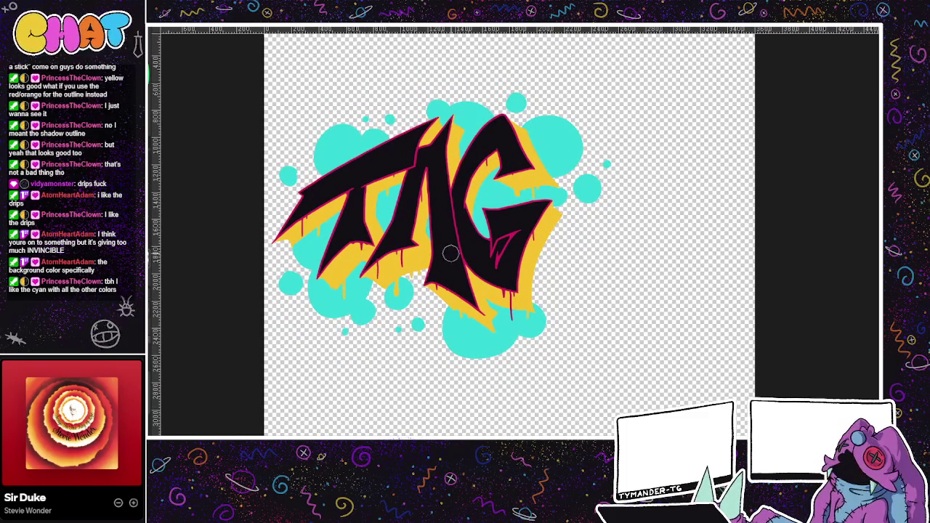
pyautogui.click(344, 332)
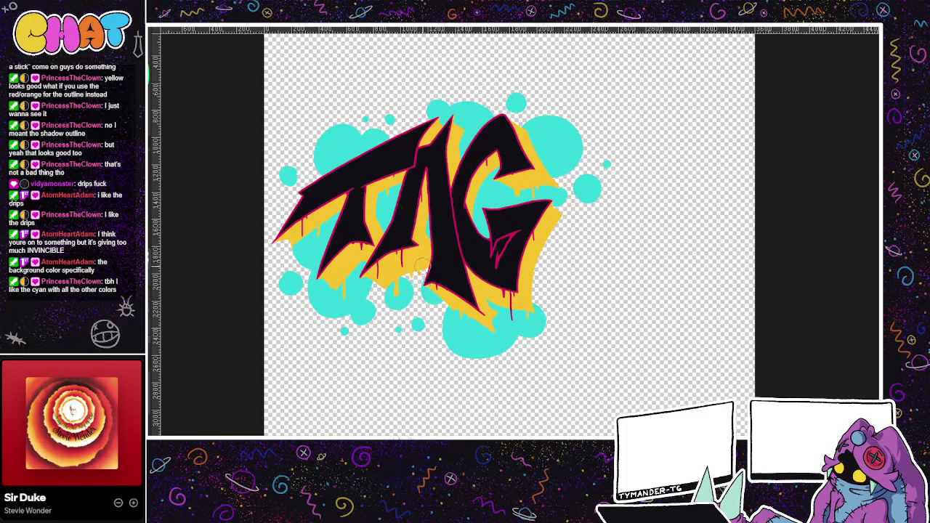
pyautogui.hscroll(-5, 424, 267)
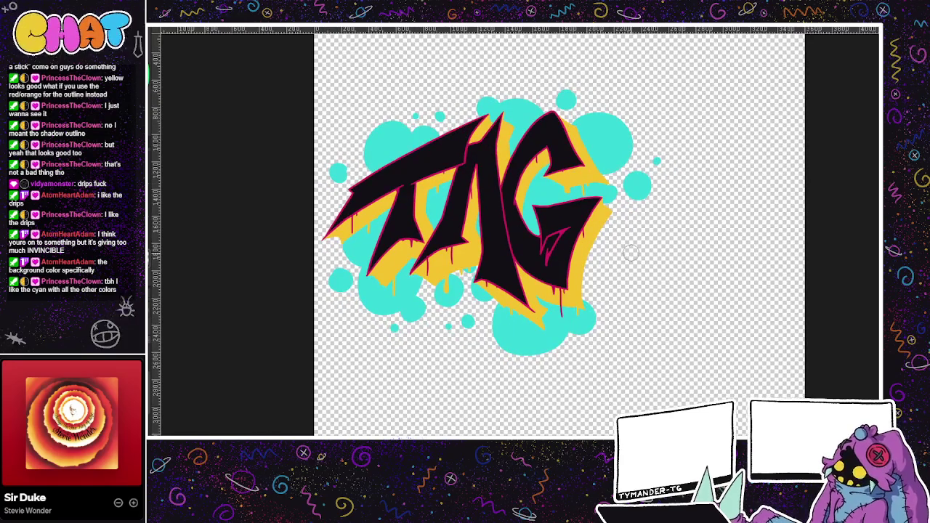
pyautogui.scroll(3, 631, 253)
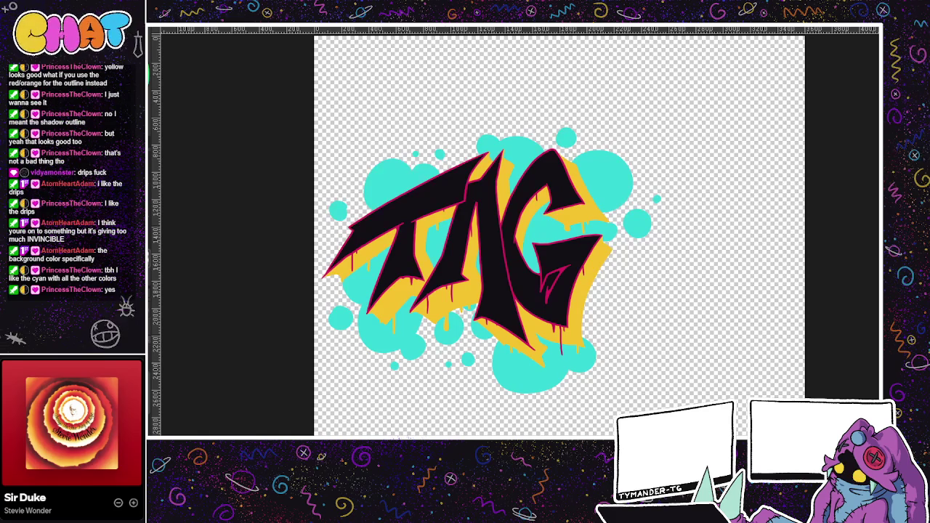
# Step: Shade the lower cyan blobs under TAG and the G dark teal
pyautogui.moveTo(357, 190); pyautogui.dragTo(363, 221)
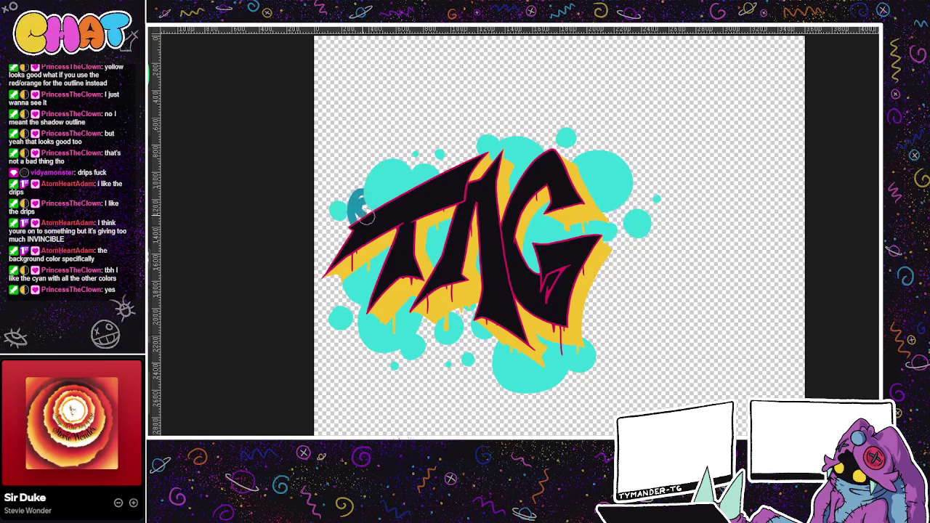
pyautogui.hotkey('ctrl', 'z')
pyautogui.moveTo(435, 312); pyautogui.dragTo(427, 331)
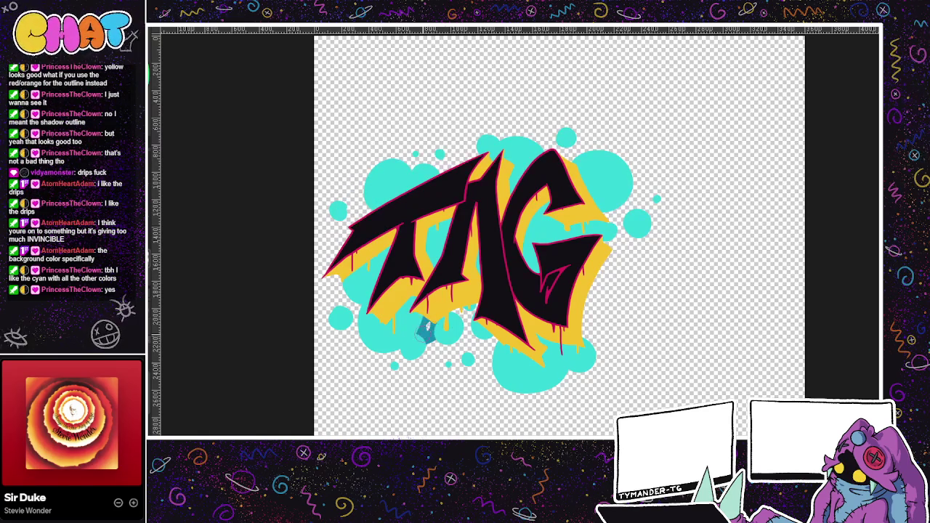
pyautogui.hotkey('ctrl', 'z')
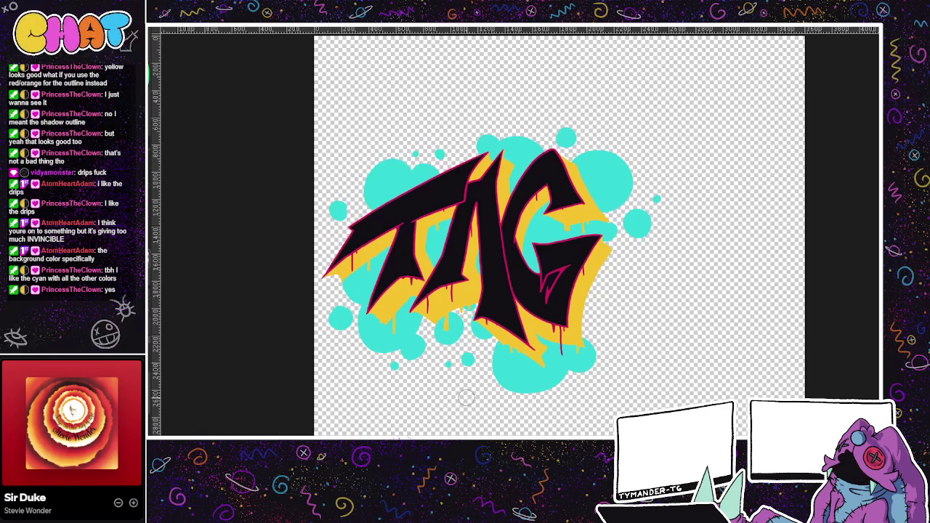
pyautogui.moveTo(425, 327); pyautogui.dragTo(447, 351)
pyautogui.moveTo(435, 318)
pyautogui.mouseDown()
pyautogui.moveTo(427, 334)
pyautogui.moveTo(500, 390)
pyautogui.mouseUp()
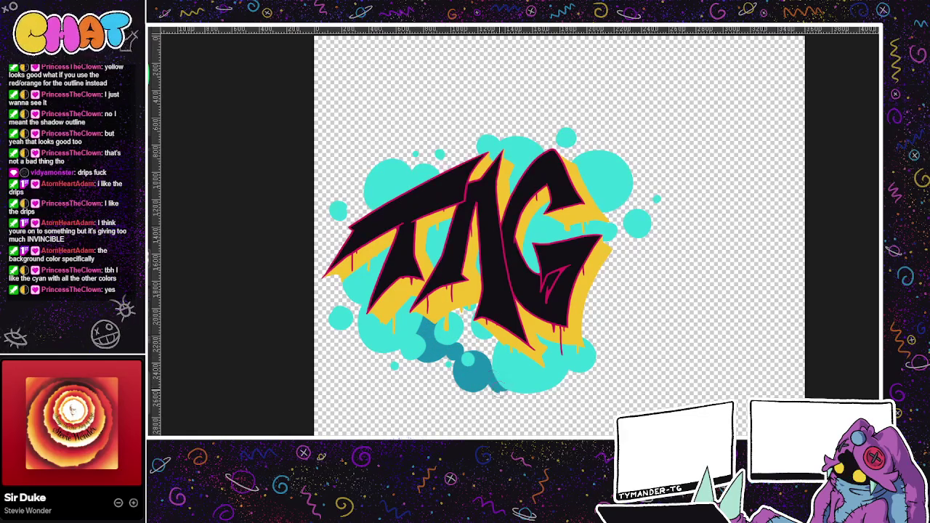
pyautogui.moveTo(462, 314)
pyautogui.mouseDown()
pyautogui.moveTo(474, 345)
pyautogui.moveTo(486, 346)
pyautogui.mouseUp()
pyautogui.moveTo(375, 348)
pyautogui.mouseDown()
pyautogui.moveTo(356, 358)
pyautogui.moveTo(370, 367)
pyautogui.mouseUp()
# Step: Shade the left and upper cyan blobs, including the top of the G, dark teal
pyautogui.moveTo(358, 329); pyautogui.dragTo(349, 334)
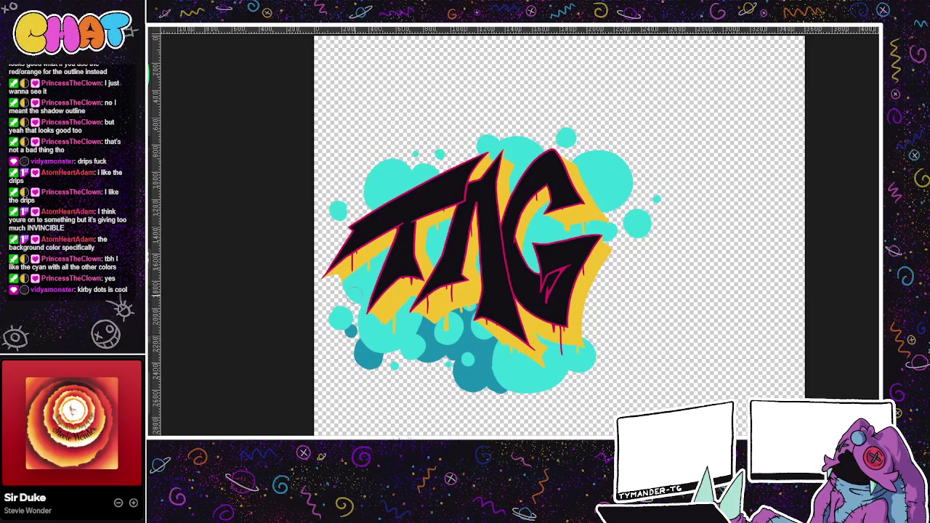
pyautogui.moveTo(340, 282); pyautogui.dragTo(335, 299)
pyautogui.moveTo(363, 210); pyautogui.dragTo(365, 216)
pyautogui.moveTo(423, 167); pyautogui.dragTo(417, 154)
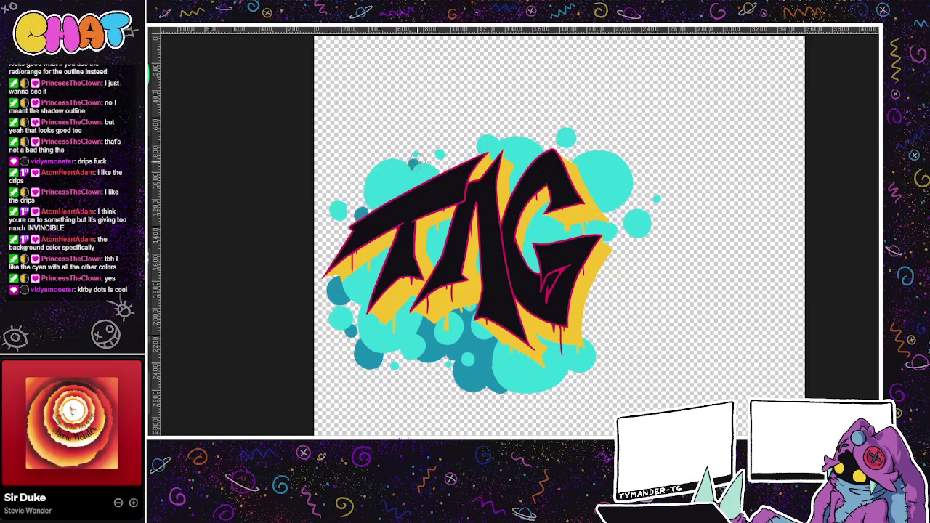
pyautogui.moveTo(468, 174); pyautogui.dragTo(463, 149)
pyautogui.moveTo(552, 135); pyautogui.dragTo(541, 145)
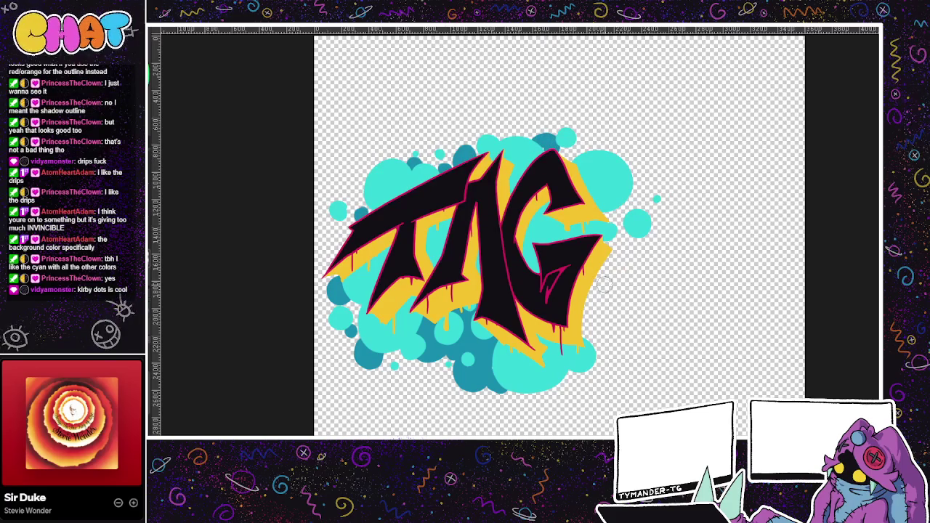
pyautogui.moveTo(524, 223); pyautogui.dragTo(498, 208)
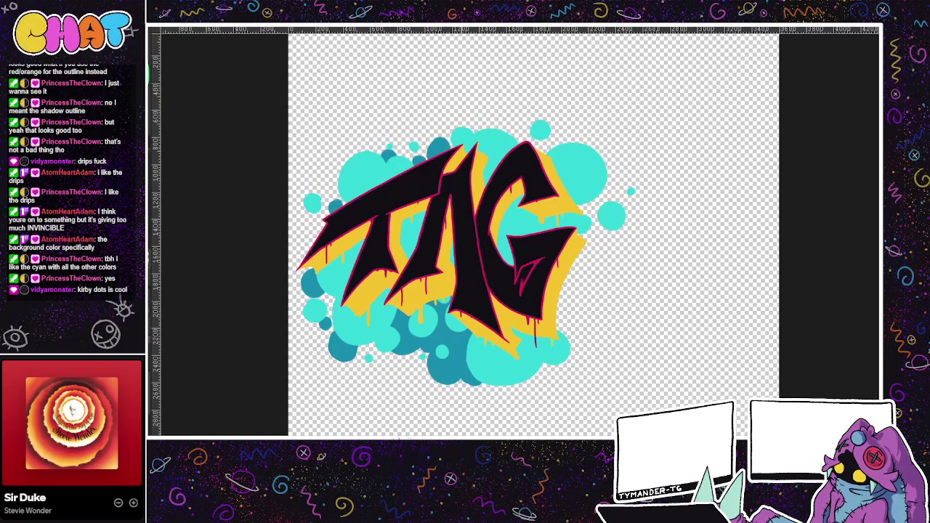
# Step: Add dark-teal shading along the bubbles' bottom plus small teal dots below them
pyautogui.moveTo(390, 381); pyautogui.dragTo(414, 372)
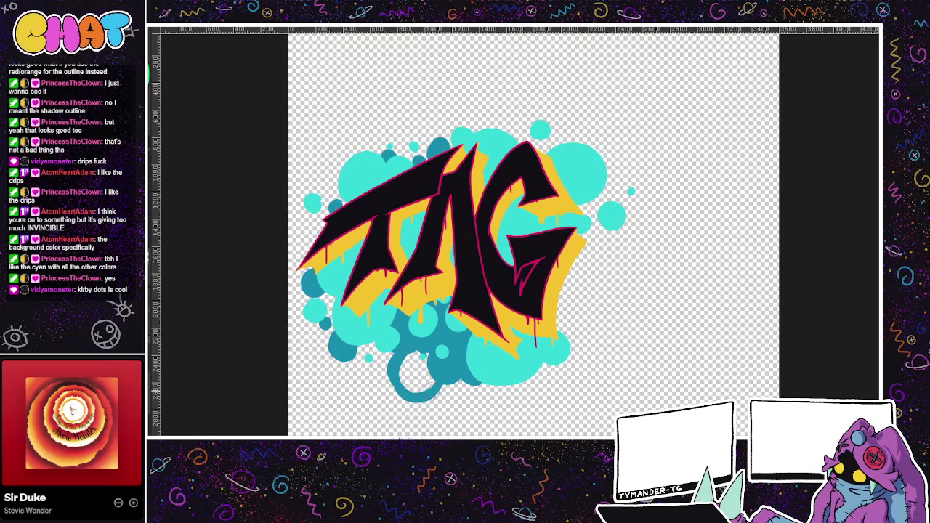
pyautogui.hotkey('ctrl', 'z')
pyautogui.moveTo(428, 355)
pyautogui.mouseDown()
pyautogui.moveTo(418, 387)
pyautogui.moveTo(458, 389)
pyautogui.mouseUp()
pyautogui.hotkey('ctrl', 'z')
pyautogui.moveTo(442, 352); pyautogui.dragTo(465, 359)
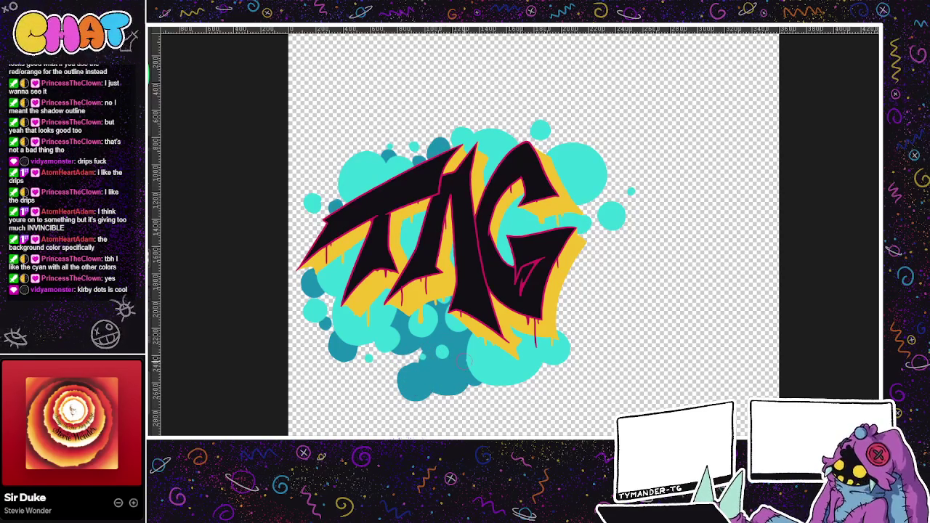
pyautogui.click(463, 397)
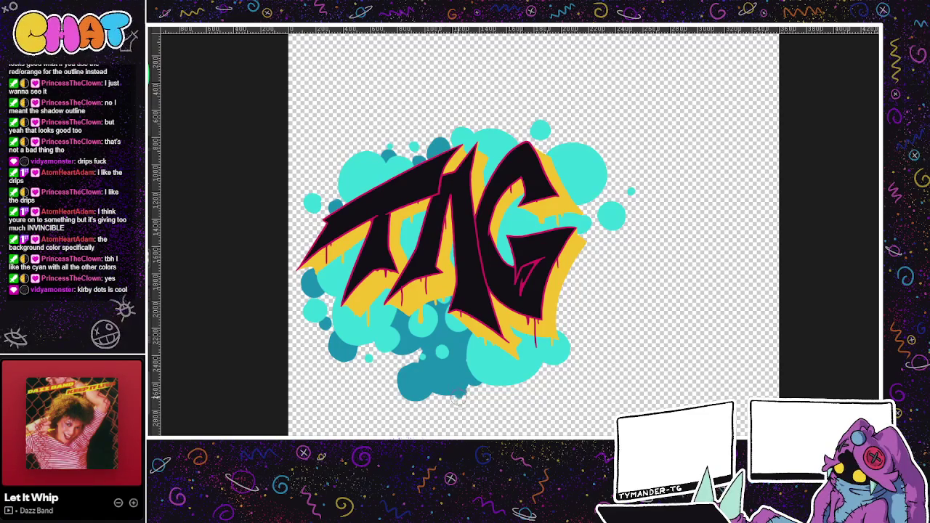
pyautogui.click(445, 408)
pyautogui.click(377, 360)
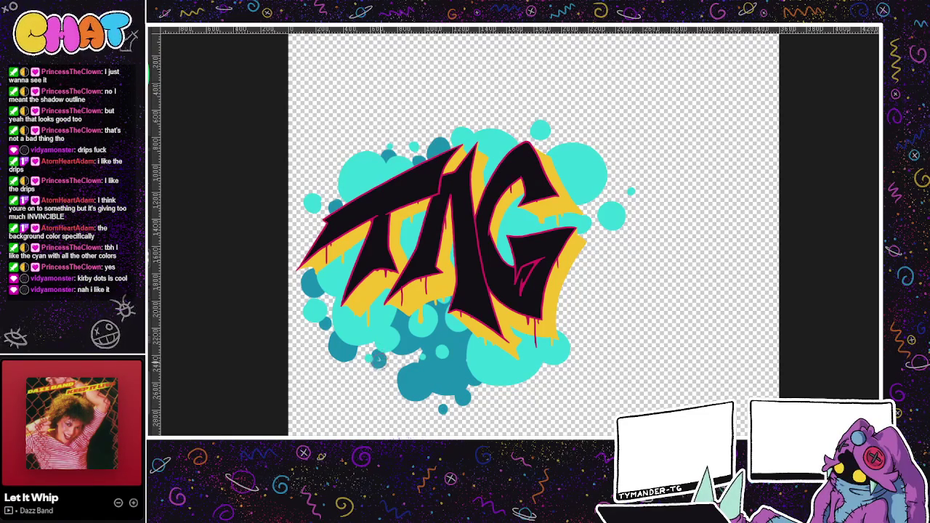
# Step: Add one more dark-teal dot below the lower-left bubbles
pyautogui.click(379, 360)
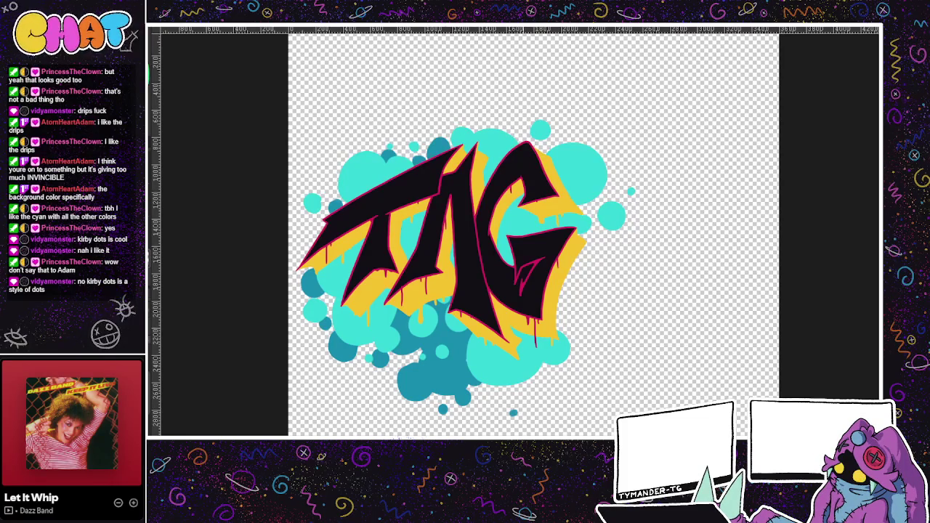
# Step: Paint a solid dark-teal blob right of the G, plus a dot at lower right
pyautogui.click(527, 405)
pyautogui.moveTo(587, 276)
pyautogui.mouseDown()
pyautogui.moveTo(611, 247)
pyautogui.moveTo(574, 276)
pyautogui.mouseUp()
pyautogui.hotkey('ctrl', 'z')
pyautogui.hotkey('ctrl', 'z')
pyautogui.moveTo(607, 227); pyautogui.dragTo(581, 280)
pyautogui.hotkey('ctrl', 'z')
pyautogui.moveTo(573, 245)
pyautogui.mouseDown()
pyautogui.moveTo(614, 240)
pyautogui.moveTo(595, 247)
pyautogui.moveTo(603, 262)
pyautogui.mouseUp()
pyautogui.moveTo(574, 208); pyautogui.dragTo(587, 215)
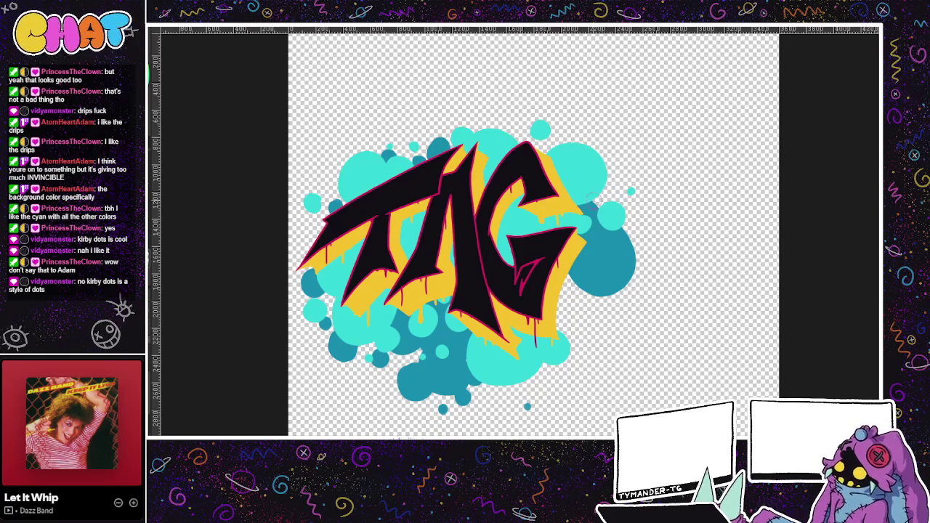
# Step: Dab dark-teal dots along the bubbles' upper-right and top edges
pyautogui.click(611, 172)
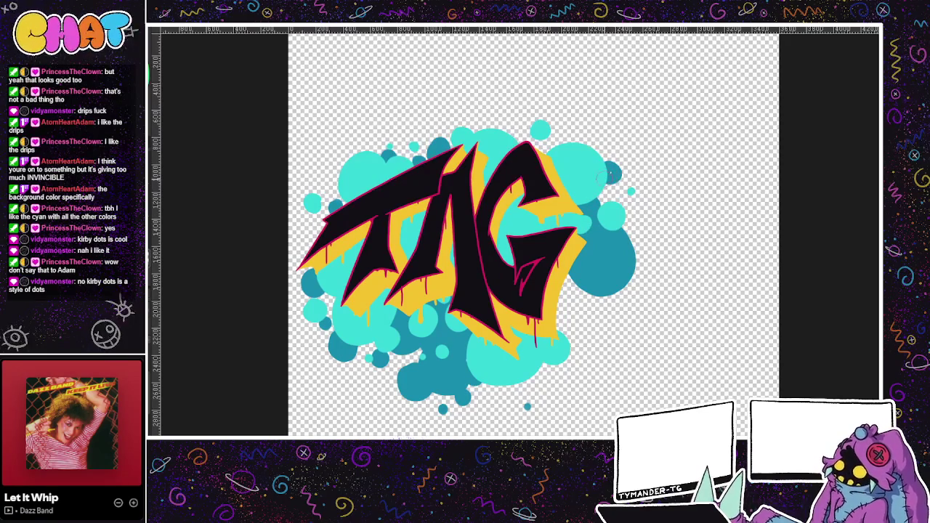
pyautogui.click(613, 173)
pyautogui.click(606, 149)
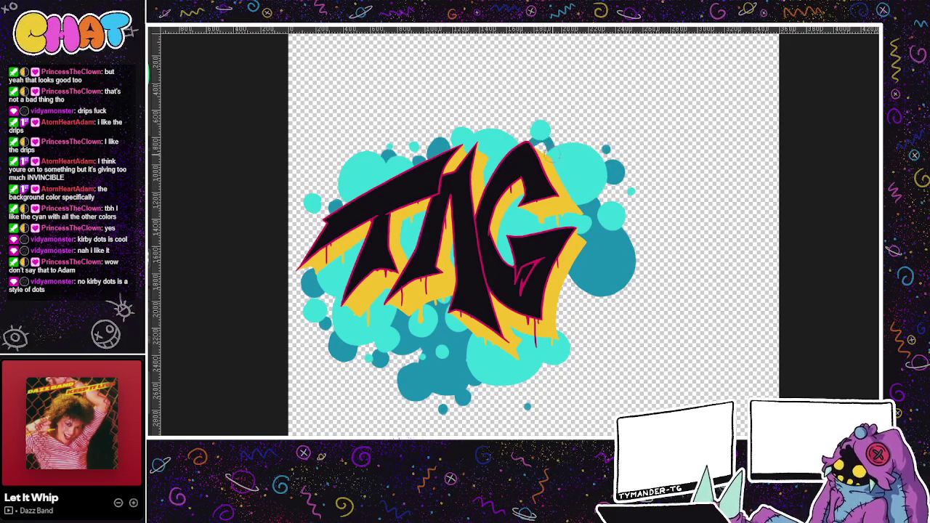
pyautogui.click(486, 125)
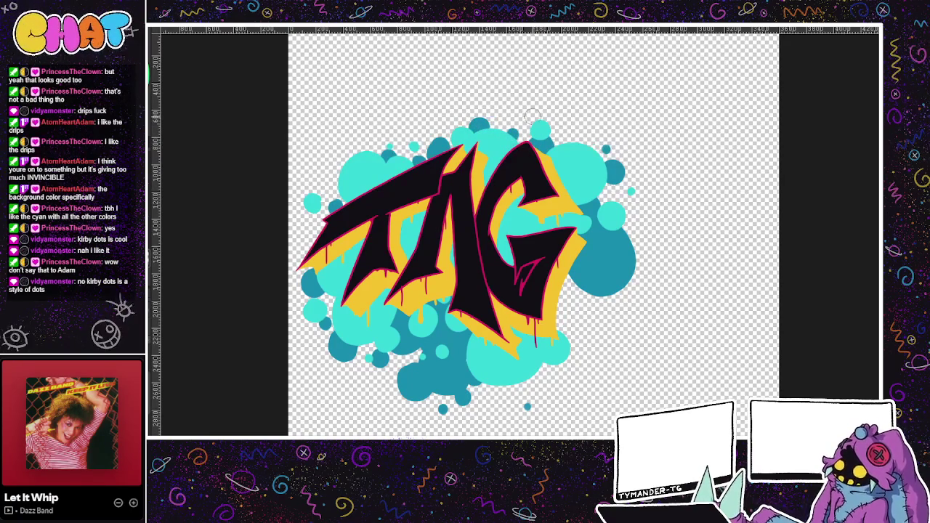
pyautogui.click(496, 114)
pyautogui.hotkey('ctrl', 'z')
pyautogui.click(501, 109)
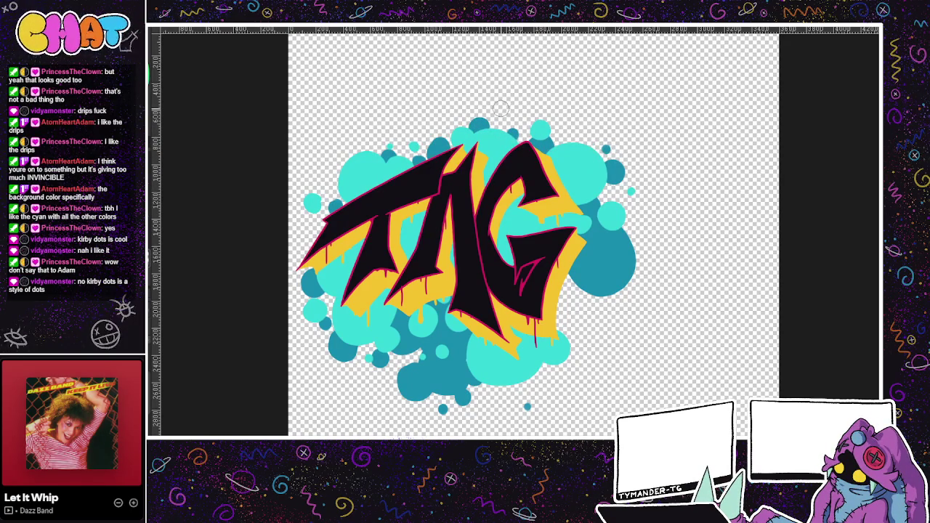
# Step: Dab dark-teal dots along the bubbles' right and lower edges
pyautogui.click(639, 224)
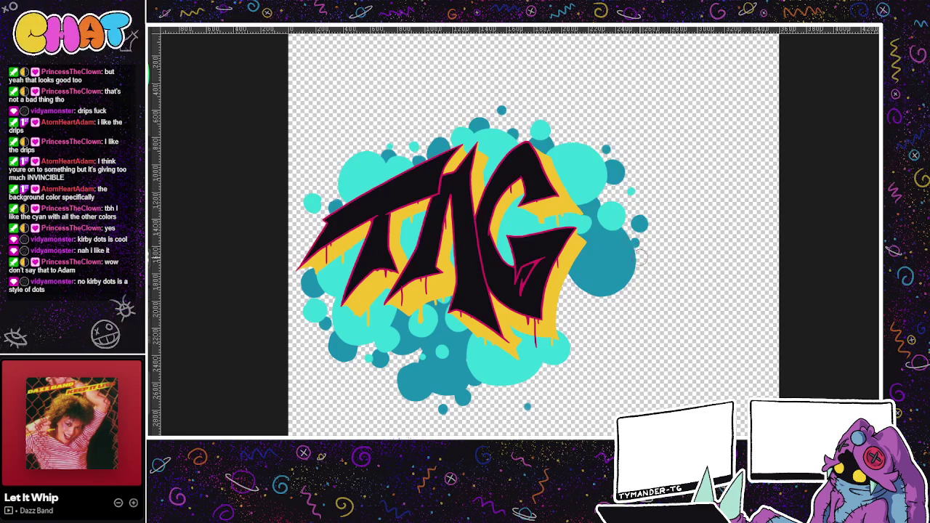
pyautogui.click(637, 280)
pyautogui.click(574, 324)
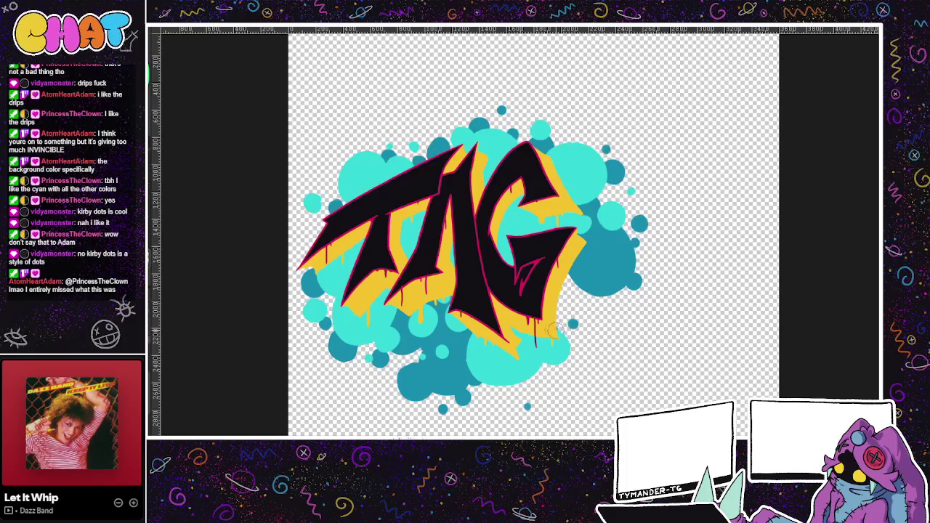
pyautogui.click(555, 320)
pyautogui.click(566, 295)
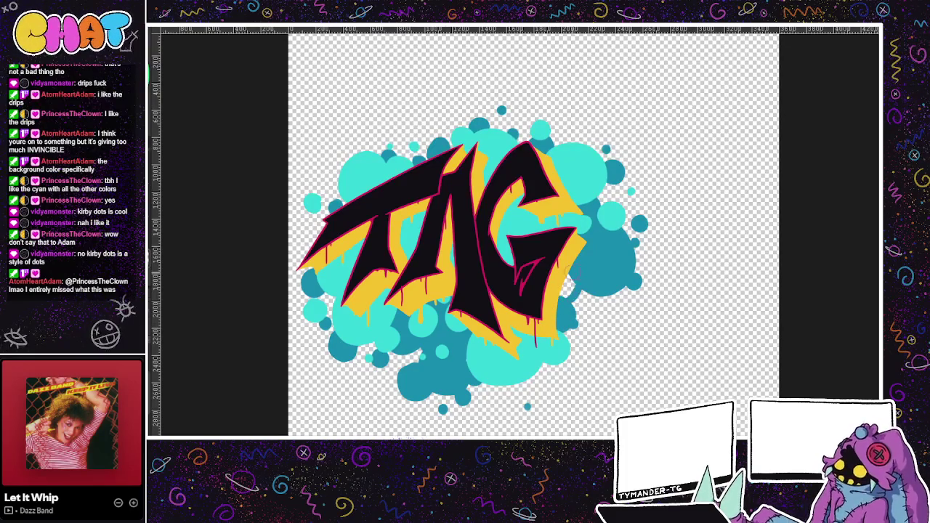
pyautogui.click(577, 293)
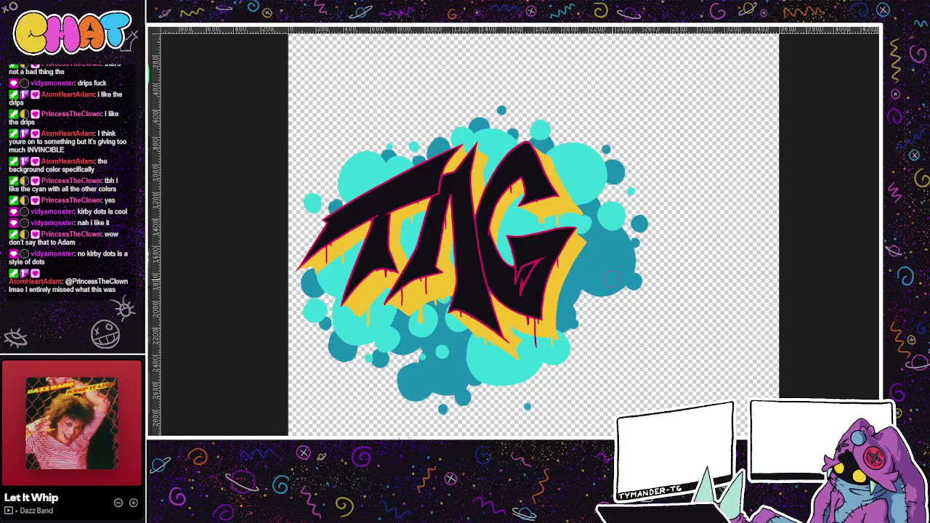
pyautogui.click(545, 373)
pyautogui.click(554, 383)
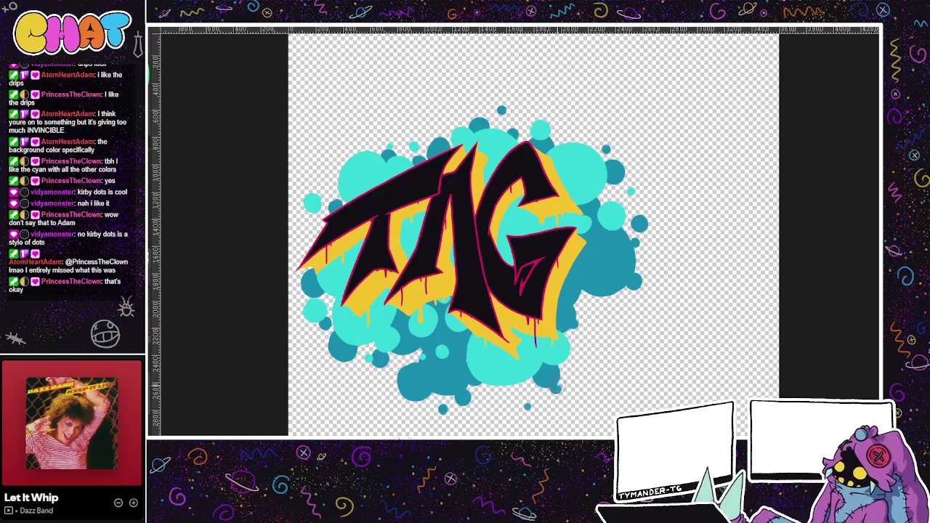
pyautogui.click(514, 392)
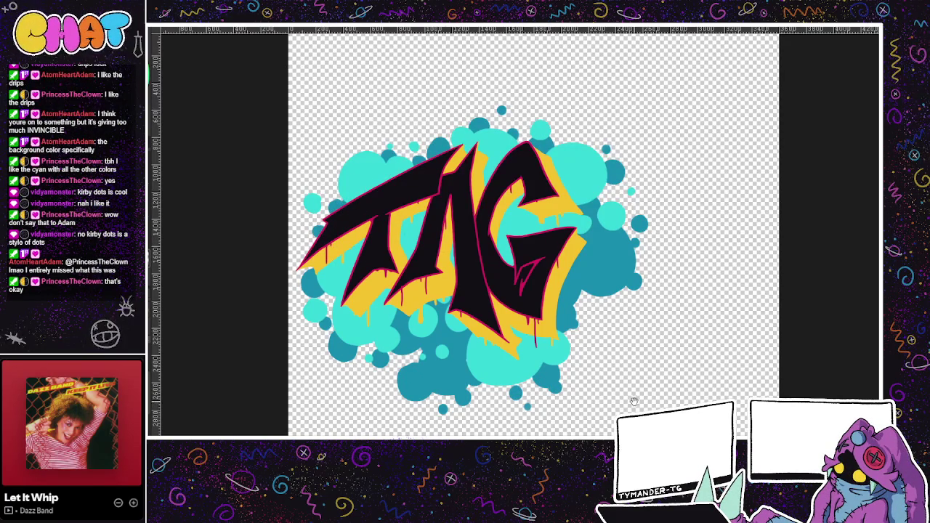
# Step: Paint dark-teal drips hanging from the right, bottom and left edges of the bubbles
pyautogui.scroll(-1, 637, 400)
pyautogui.scroll(-2, 450, 387)
pyautogui.scroll(-1, 401, 402)
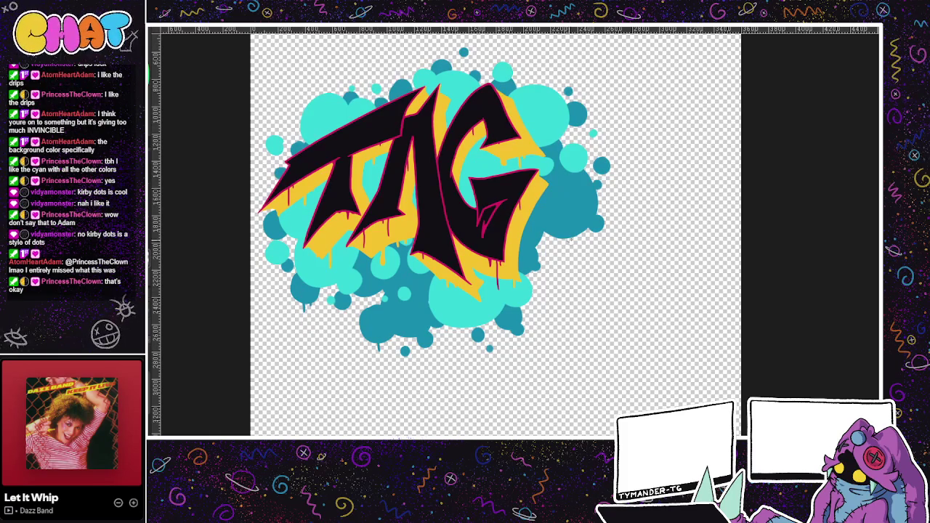
pyautogui.moveTo(569, 236); pyautogui.dragTo(569, 256)
pyautogui.moveTo(384, 342)
pyautogui.mouseDown()
pyautogui.moveTo(384, 367)
pyautogui.moveTo(373, 356)
pyautogui.mouseUp()
pyautogui.moveTo(271, 251); pyautogui.dragTo(271, 284)
pyautogui.moveTo(437, 327); pyautogui.dragTo(438, 344)
# Step: Patch the right edge and repaint the light lower-left drips in darker teal
pyautogui.moveTo(546, 238); pyautogui.dragTo(545, 255)
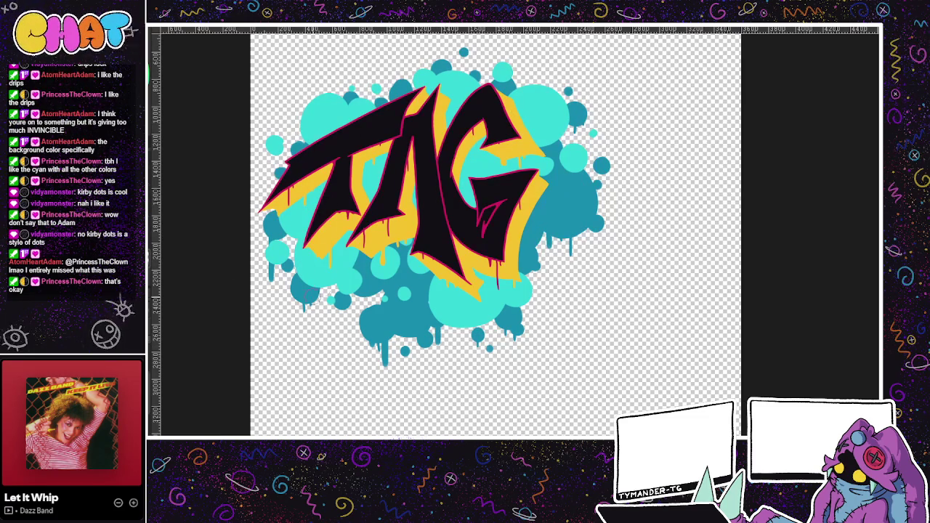
pyautogui.moveTo(314, 288); pyautogui.dragTo(310, 318)
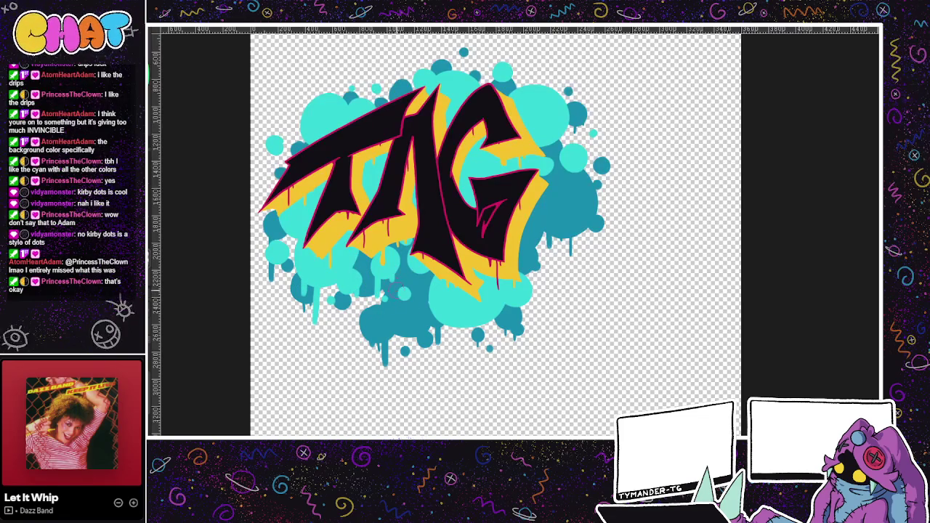
pyautogui.moveTo(406, 314); pyautogui.dragTo(406, 296)
pyautogui.moveTo(315, 323); pyautogui.dragTo(314, 304)
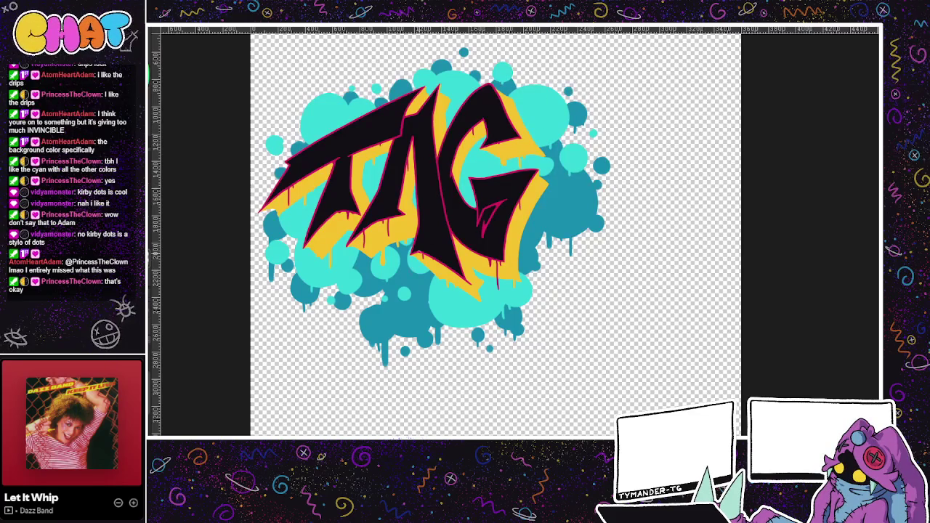
pyautogui.scroll(-2, 642, 344)
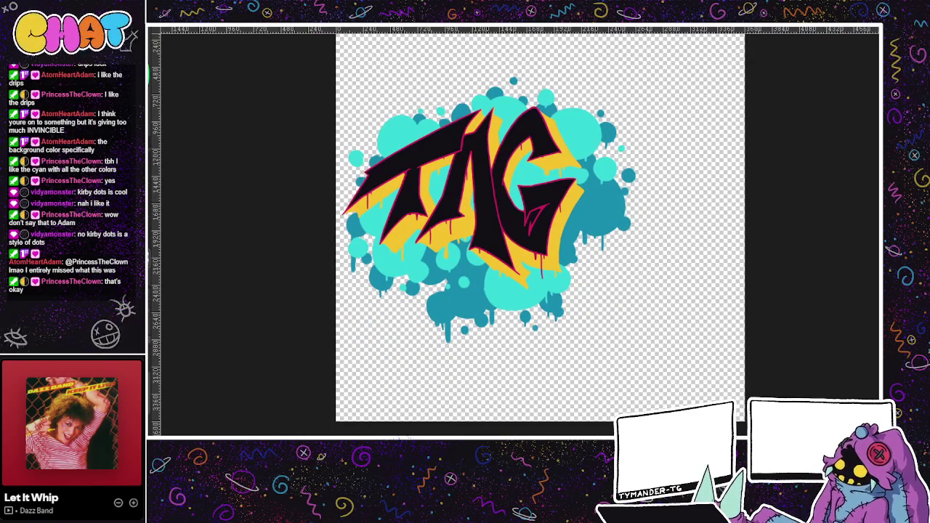
# Step: Reveal the pink SHOT lettering and toggle the dark-teal bubble layer to compare
pyautogui.hotkey('ctrl', 'v')
pyautogui.moveTo(553, 327)
pyautogui.mouseDown()
pyautogui.moveTo(521, 342)
pyautogui.moveTo(484, 395)
pyautogui.moveTo(438, 402)
pyautogui.moveTo(501, 384)
pyautogui.mouseUp()
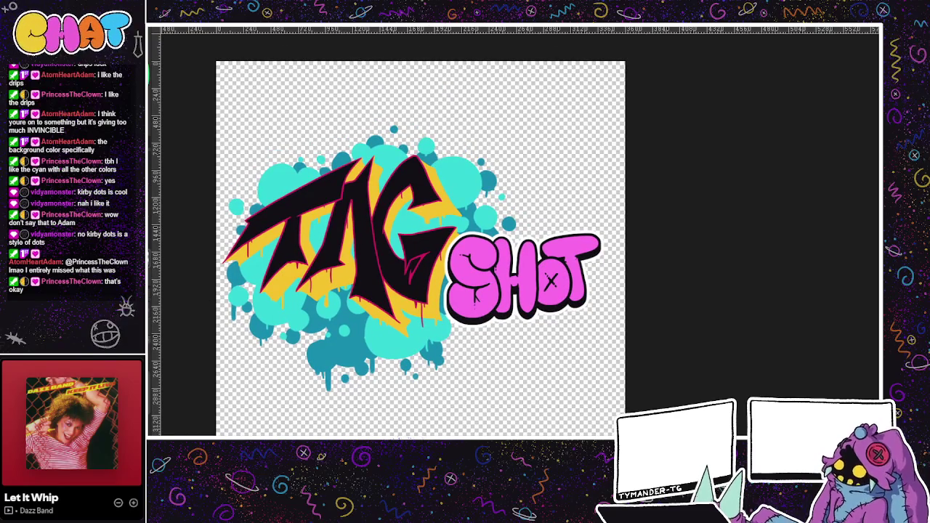
pyautogui.hotkey('ctrl', ',')
pyautogui.hotkey('ctrl', ',')
pyautogui.hotkey('ctrl', ',')
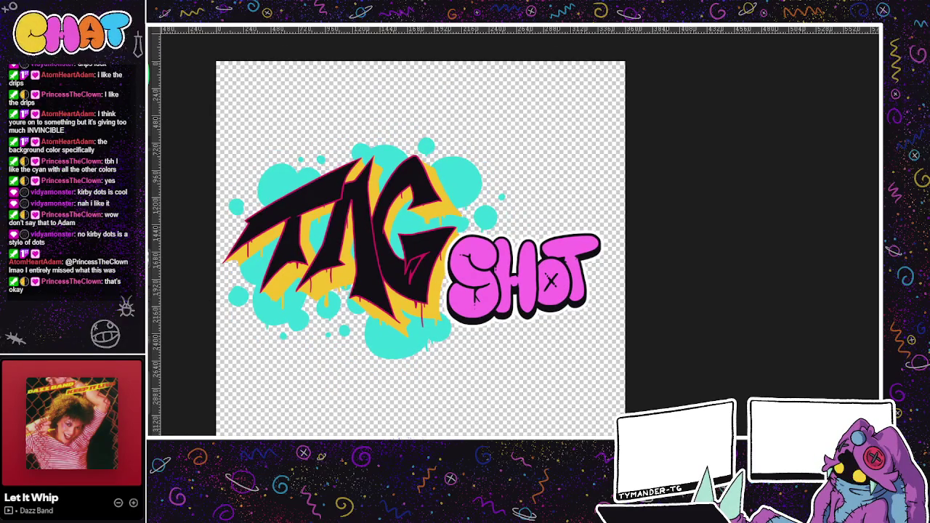
pyautogui.hotkey('ctrl', ',')
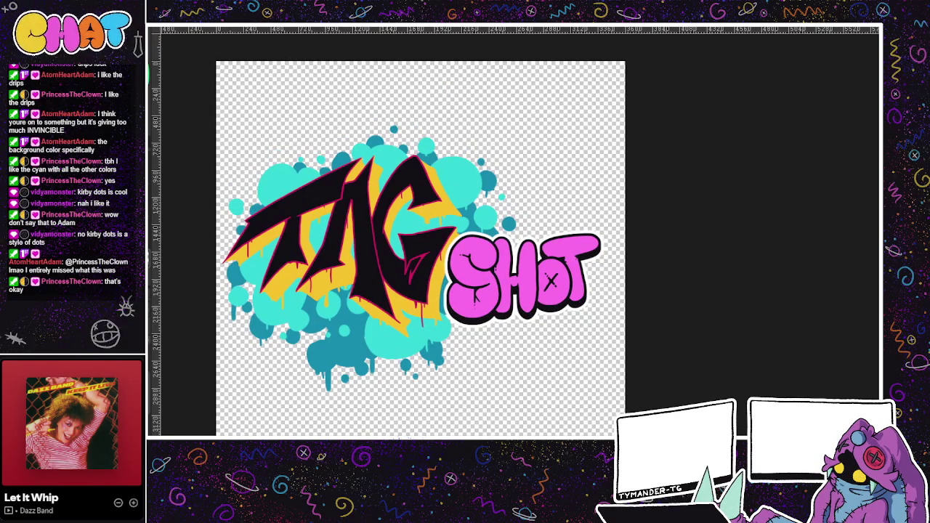
# Step: Reframe the view on TAG and SHOT and show the dark-teal bubble layer again
pyautogui.moveTo(424, 351); pyautogui.dragTo(434, 345)
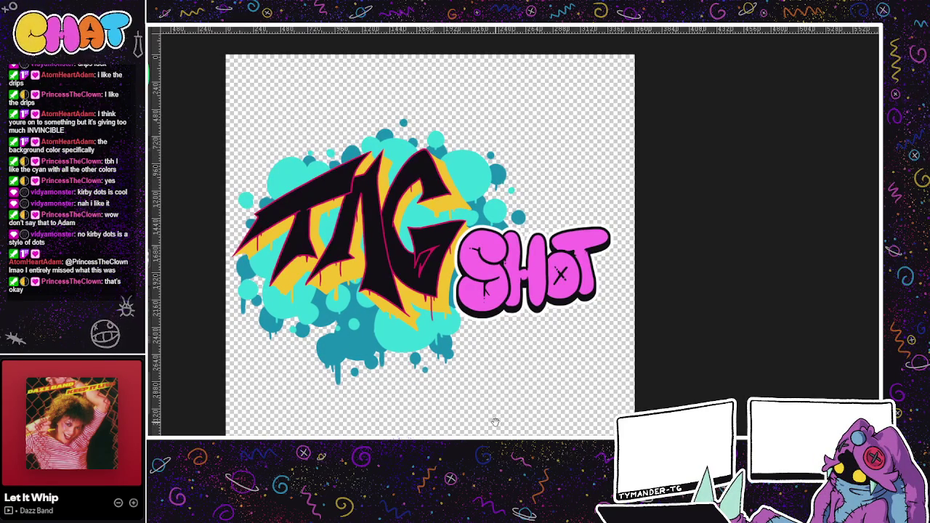
pyautogui.moveTo(495, 422); pyautogui.dragTo(619, 343)
pyautogui.moveTo(509, 357)
pyautogui.mouseDown()
pyautogui.moveTo(446, 336)
pyautogui.moveTo(452, 303)
pyautogui.mouseUp()
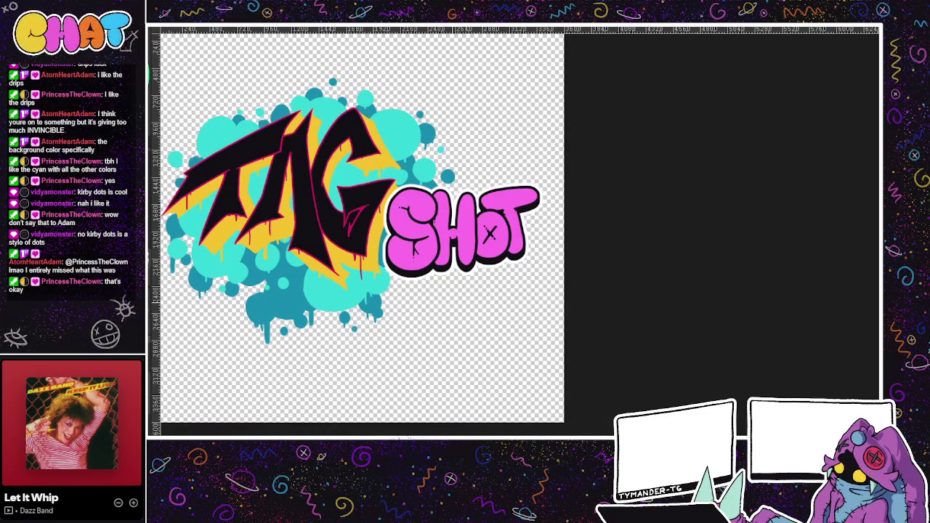
pyautogui.moveTo(451, 302); pyautogui.dragTo(502, 372)
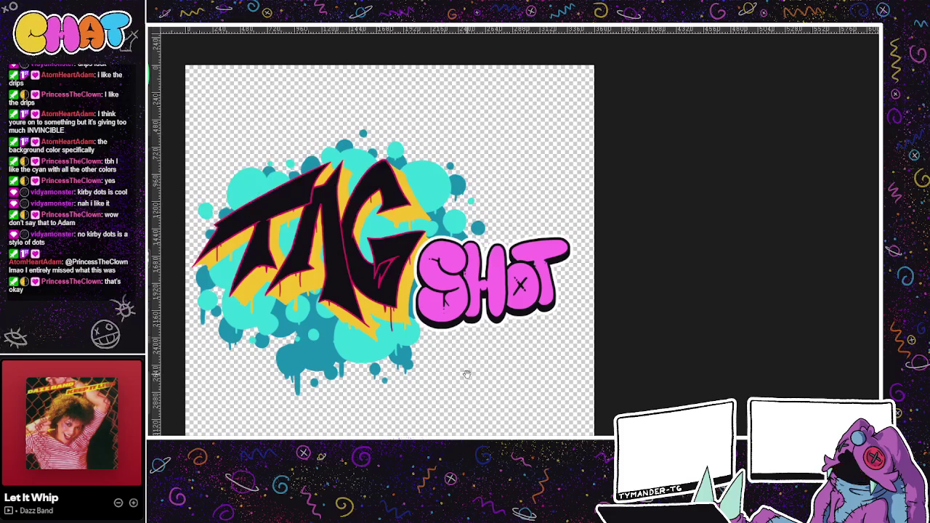
pyautogui.moveTo(443, 354); pyautogui.dragTo(452, 352)
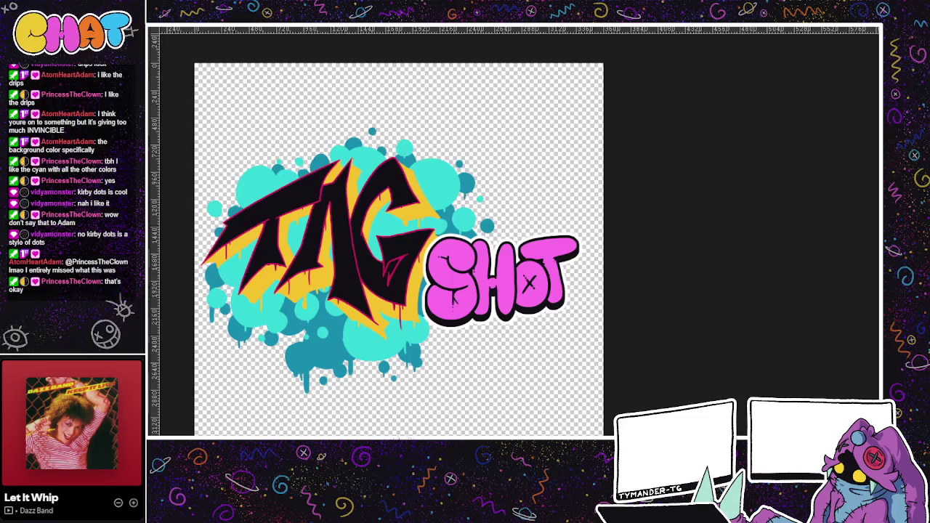
pyautogui.hotkey('ctrl', 'z')
pyautogui.moveTo(435, 352); pyautogui.dragTo(459, 323)
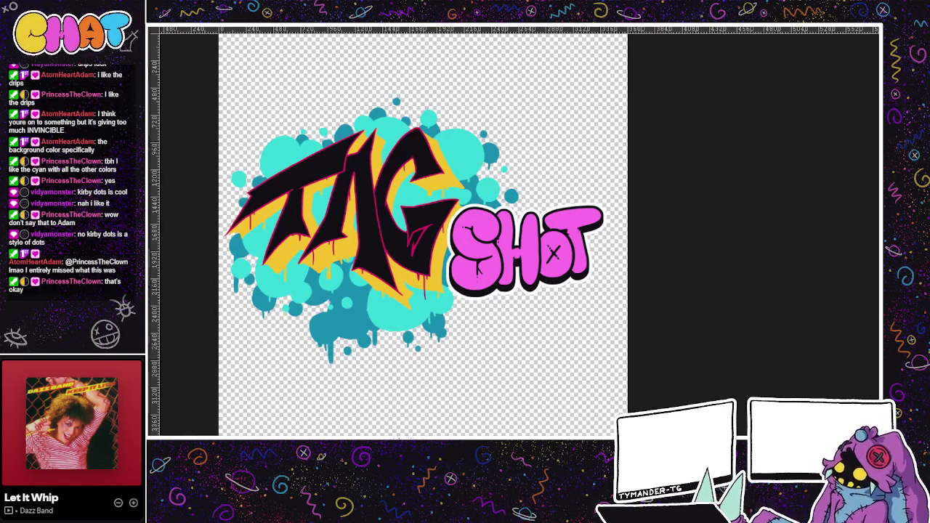
pyautogui.scroll(3, 430, 210)
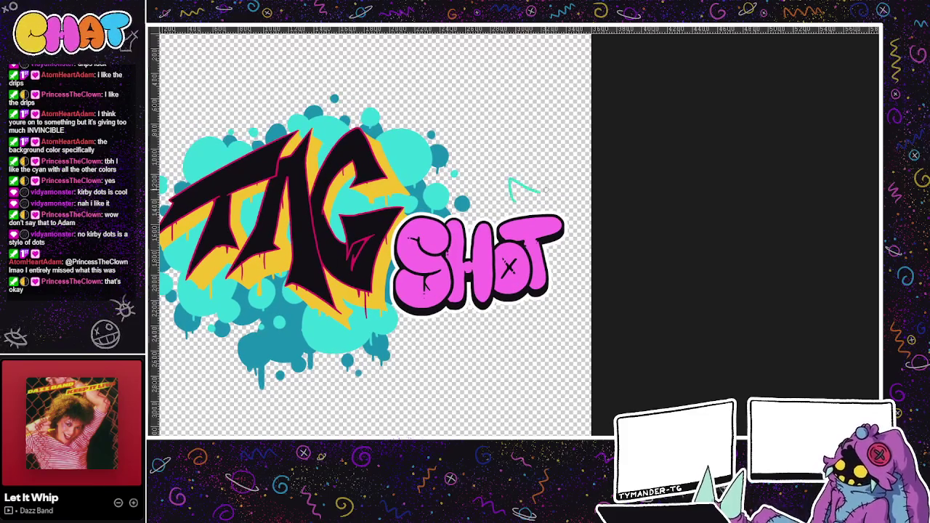
# Step: Draw a thin cyan star outline to the right of TAG
pyautogui.scroll(1, 510, 179)
pyautogui.scroll(-1, 539, 177)
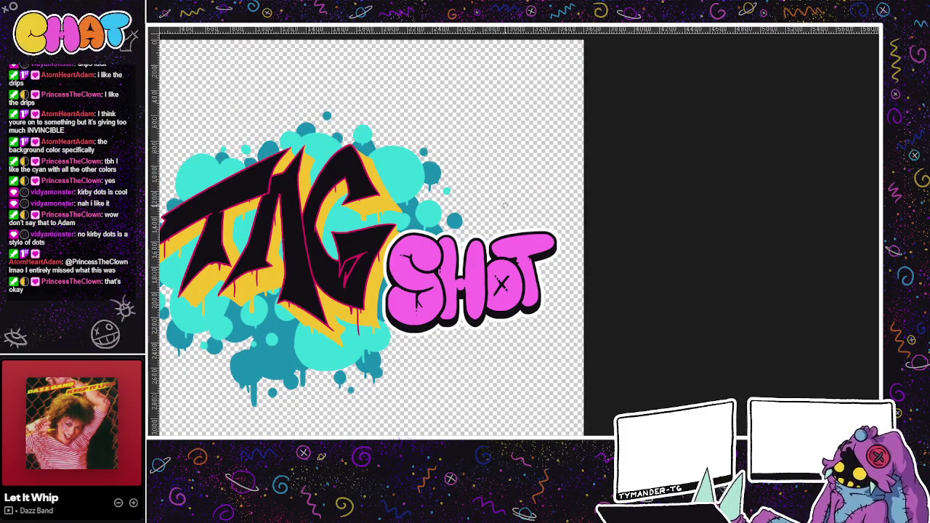
pyautogui.moveTo(509, 217); pyautogui.dragTo(539, 209)
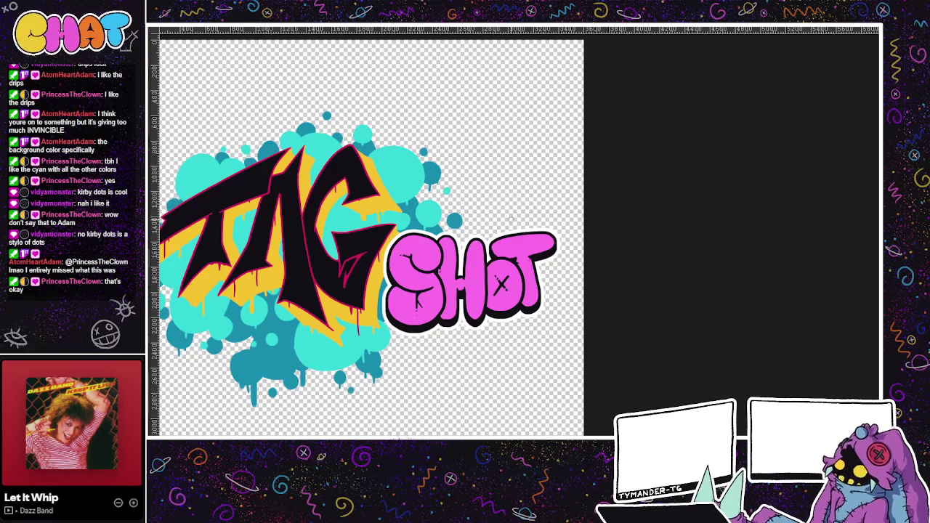
pyautogui.moveTo(508, 198)
pyautogui.mouseDown()
pyautogui.moveTo(521, 213)
pyautogui.moveTo(555, 187)
pyautogui.moveTo(556, 212)
pyautogui.mouseUp()
pyautogui.hotkey('ctrl', 'z')
pyautogui.hotkey('ctrl', 'z')
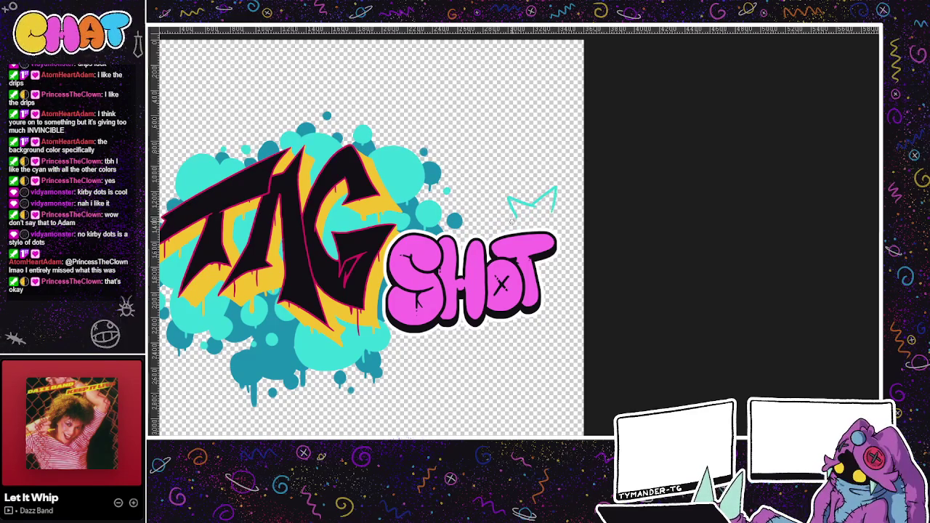
pyautogui.hotkey('ctrl', 'z')
pyautogui.hotkey('ctrl', 'z')
pyautogui.hotkey('ctrl', 'z')
pyautogui.hotkey('ctrl', 'z')
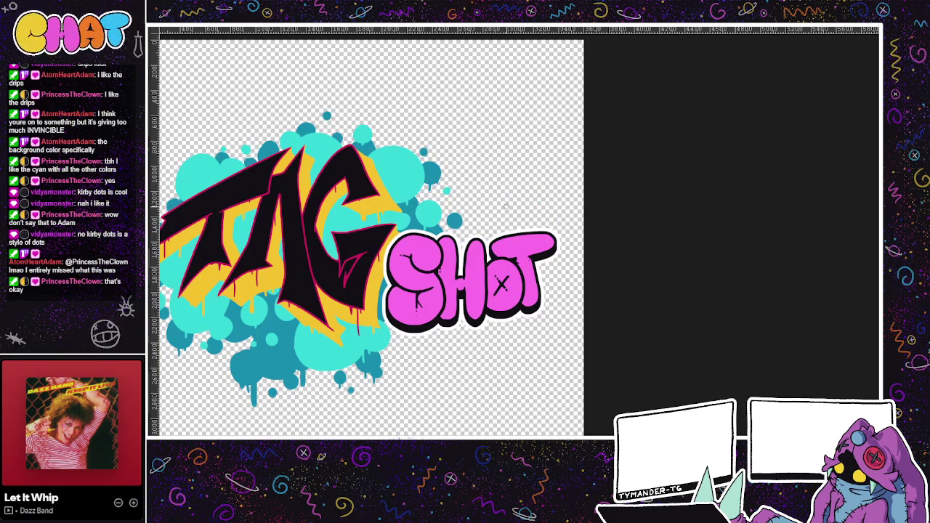
pyautogui.moveTo(521, 209)
pyautogui.mouseDown()
pyautogui.moveTo(540, 211)
pyautogui.moveTo(498, 231)
pyautogui.mouseUp()
pyautogui.moveTo(539, 209)
pyautogui.mouseDown()
pyautogui.moveTo(559, 215)
pyautogui.moveTo(540, 230)
pyautogui.mouseUp()
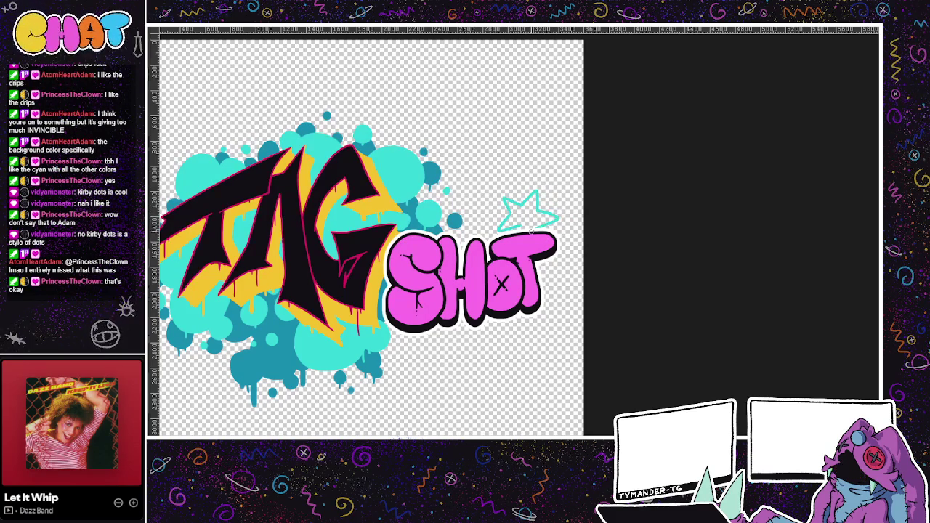
# Step: Hide the pink SHOT lettering layer
pyautogui.scroll(1, 558, 232)
pyautogui.scroll(1, 571, 238)
pyautogui.scroll(1, 583, 242)
pyautogui.scroll(1, 598, 277)
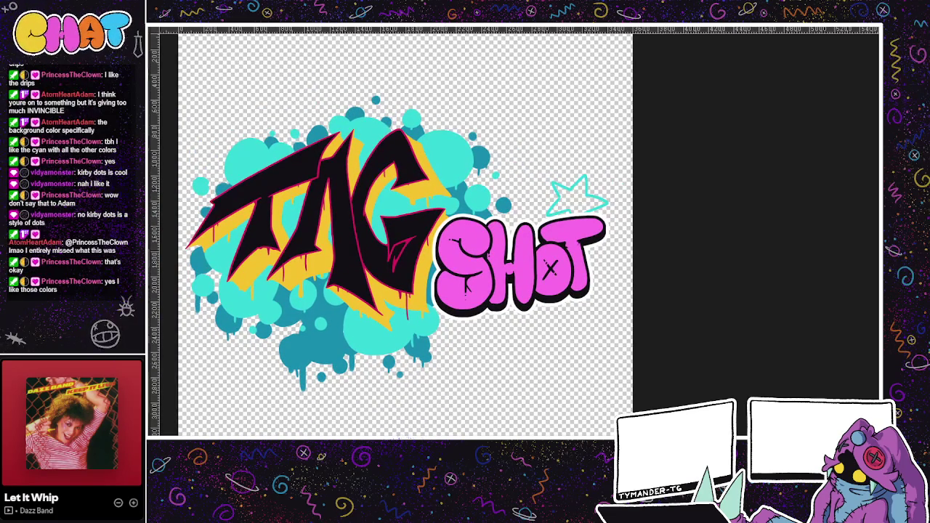
pyautogui.press('Delete')
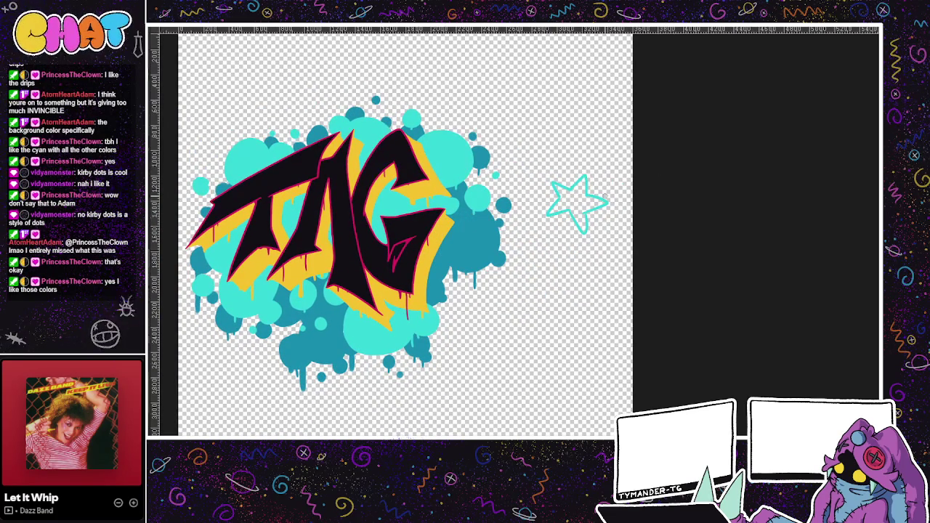
# Step: Show the faint rough sketch layer, toggling it on and off to compare
pyautogui.moveTo(571, 261); pyautogui.dragTo(619, 261)
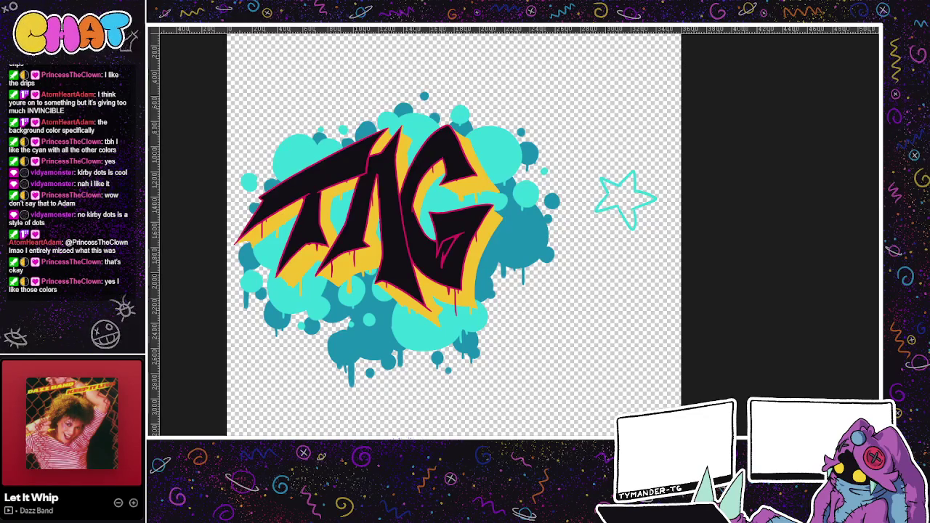
pyautogui.hotkey('ctrl', 'v')
pyautogui.hotkey('ctrl', 'z')
pyautogui.hotkey('ctrl', 'shift', 'z')
pyautogui.hotkey('ctrl', 'z')
pyautogui.hotkey('ctrl', 'shift', 'z')
pyautogui.hotkey('ctrl', 'shift', 'z')
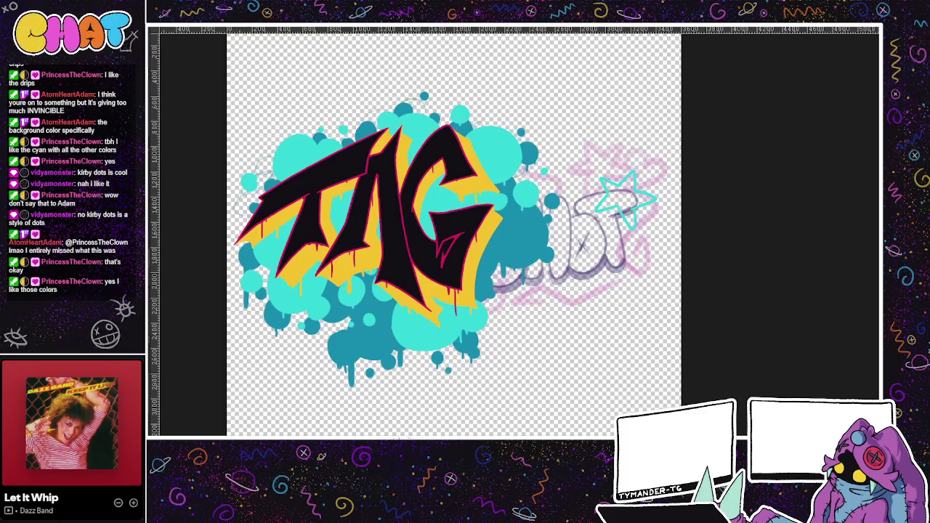
# Step: Lasso and delete the cyan star, deselect, and begin a purple star stroke
pyautogui.hotkey('ctrl', 'shift', 'z')
pyautogui.hotkey('ctrl', 'shift', 'z')
pyautogui.hotkey('ctrl', 'shift', 'z')
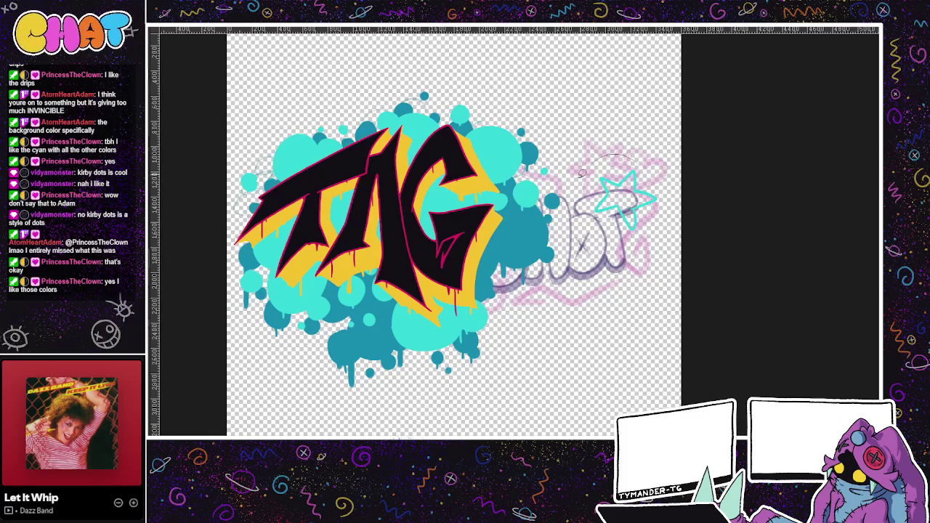
pyautogui.moveTo(600, 154); pyautogui.dragTo(681, 181)
pyautogui.hotkey('ctrl', 'z')
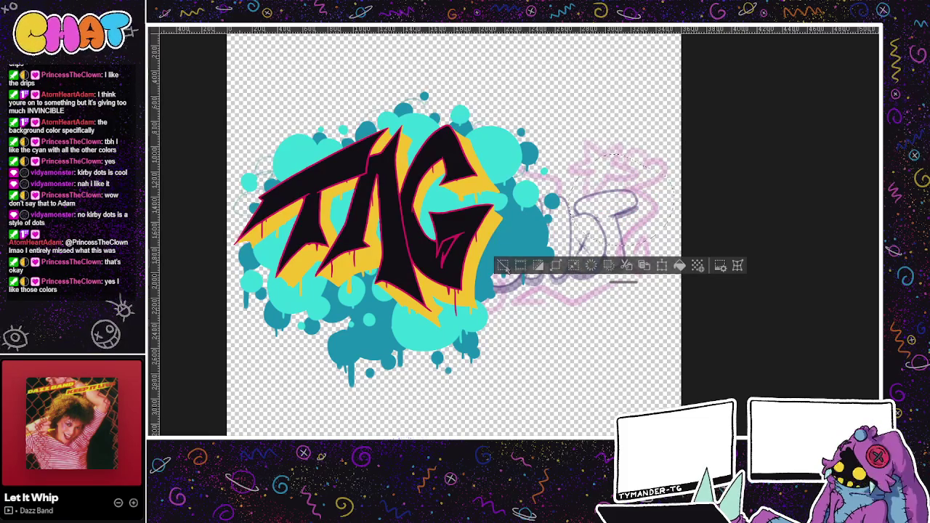
pyautogui.hotkey('ctrl', 'z')
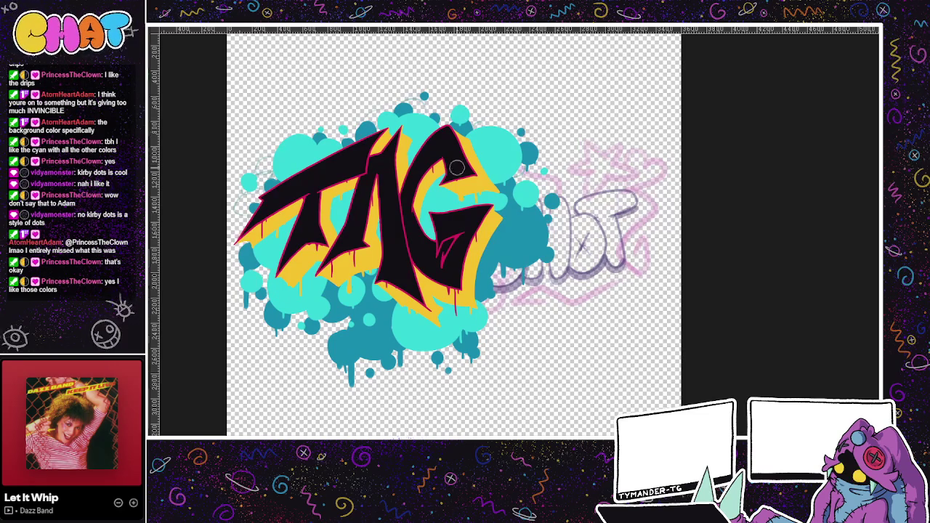
pyautogui.moveTo(583, 154)
pyautogui.mouseDown()
pyautogui.moveTo(583, 131)
pyautogui.moveTo(609, 151)
pyautogui.moveTo(564, 176)
pyautogui.moveTo(618, 171)
pyautogui.moveTo(630, 143)
pyautogui.moveTo(619, 165)
pyautogui.moveTo(642, 174)
pyautogui.moveTo(609, 175)
pyautogui.moveTo(595, 155)
pyautogui.mouseUp()
pyautogui.hotkey('ctrl', 'z')
pyautogui.hotkey('ctrl', 'z')
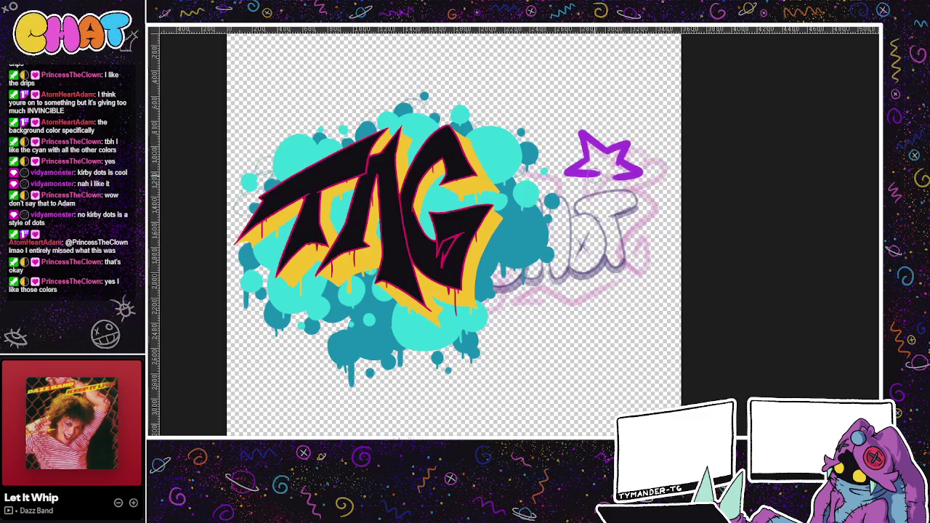
pyautogui.moveTo(600, 172); pyautogui.dragTo(595, 206)
pyautogui.hotkey('ctrl', 'z')
pyautogui.hotkey('ctrl', 'z')
pyautogui.hotkey('ctrl', 'z')
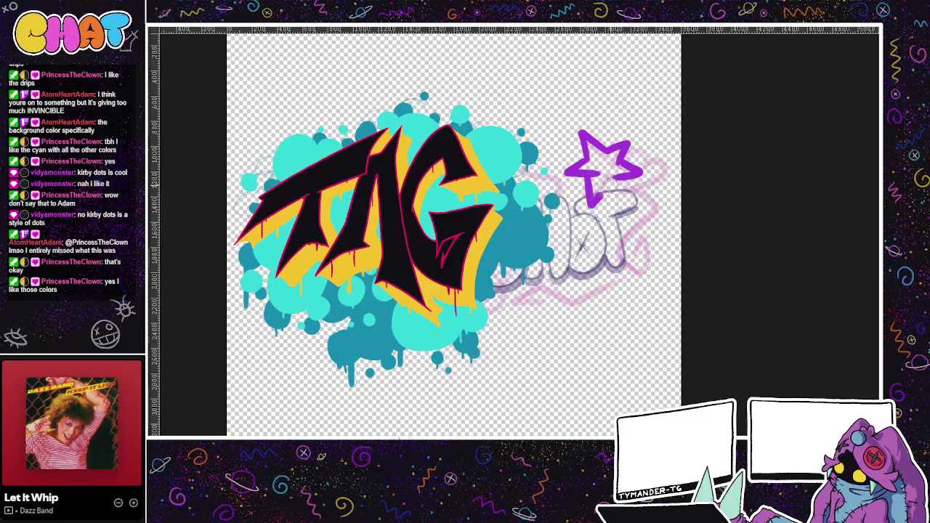
pyautogui.hotkey('ctrl', 'z')
pyautogui.hotkey('ctrl', 'z')
pyautogui.hotkey('ctrl', 'z')
pyautogui.hotkey('ctrl', 'z')
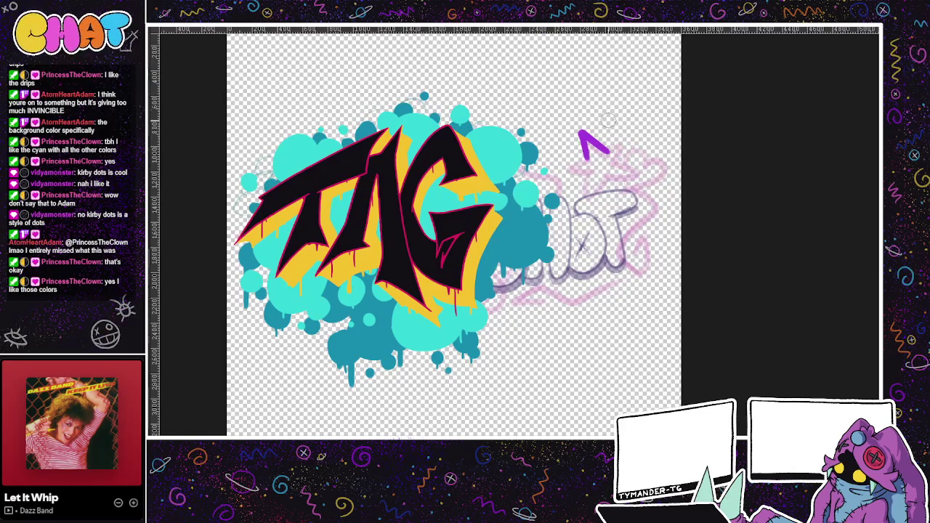
pyautogui.hotkey('ctrl', 'z')
pyautogui.moveTo(585, 153)
pyautogui.mouseDown()
pyautogui.moveTo(606, 154)
pyautogui.moveTo(568, 174)
pyautogui.moveTo(590, 175)
pyautogui.moveTo(590, 200)
pyautogui.moveTo(607, 167)
pyautogui.moveTo(633, 179)
pyautogui.moveTo(608, 155)
pyautogui.moveTo(648, 127)
pyautogui.mouseUp()
pyautogui.hotkey('ctrl', 'z')
pyautogui.moveTo(602, 145); pyautogui.dragTo(630, 173)
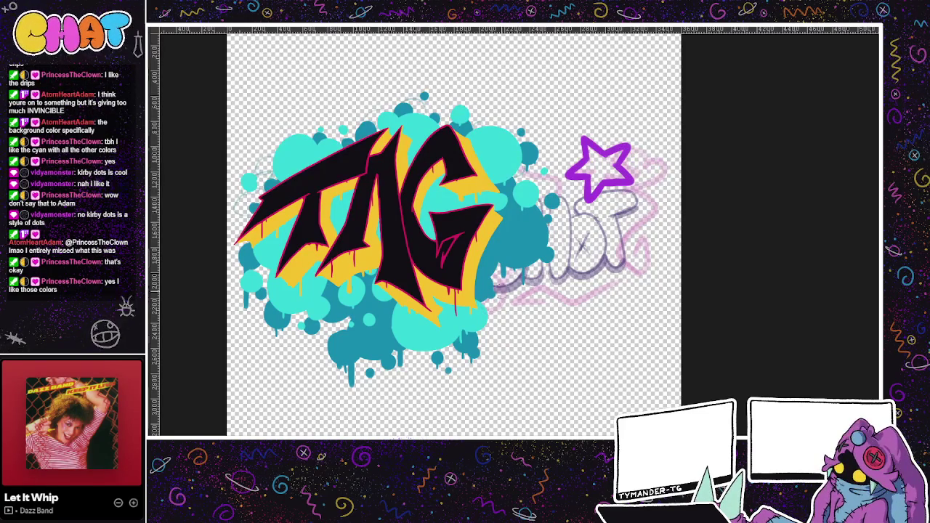
pyautogui.moveTo(498, 287); pyautogui.dragTo(465, 312)
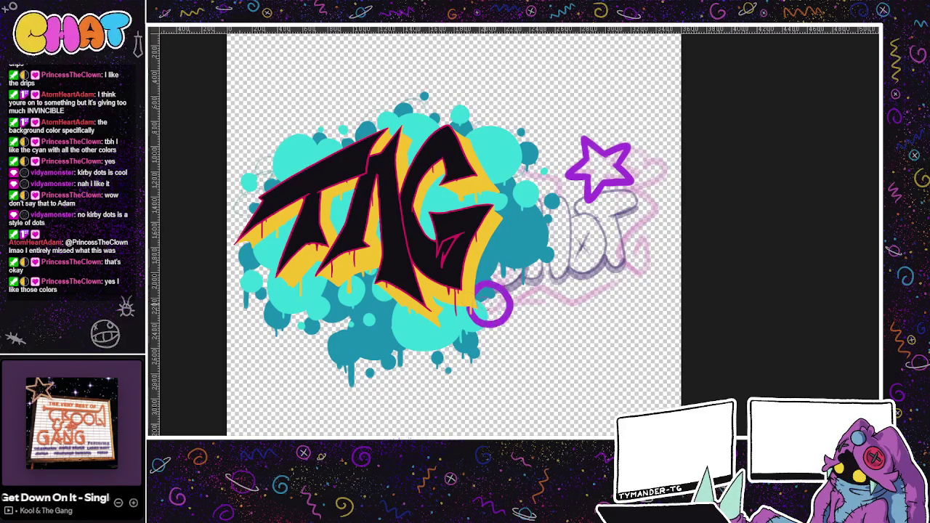
pyautogui.hotkey('ctrl', 'z')
pyautogui.moveTo(487, 286)
pyautogui.mouseDown()
pyautogui.moveTo(537, 288)
pyautogui.moveTo(445, 339)
pyautogui.moveTo(521, 282)
pyautogui.mouseUp()
pyautogui.hotkey('ctrl', 'z')
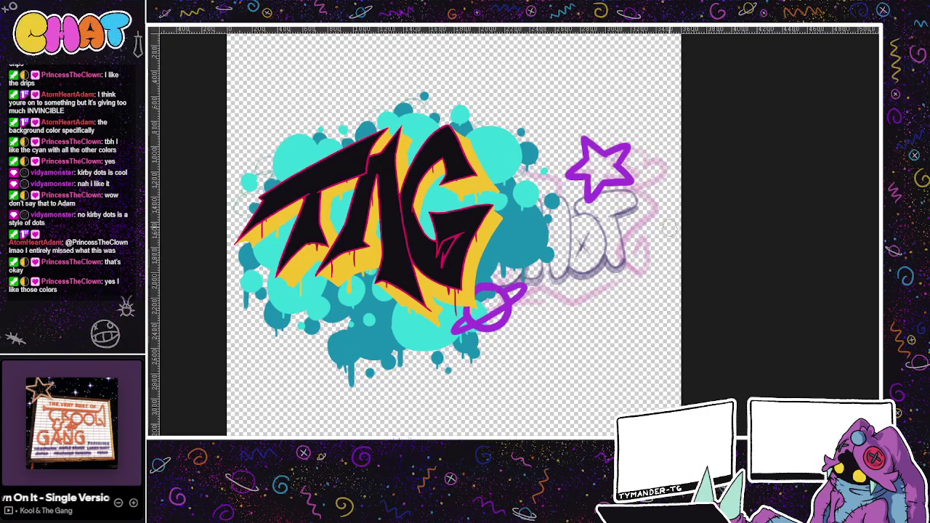
pyautogui.moveTo(634, 180); pyautogui.dragTo(653, 205)
pyautogui.hotkey('ctrl', 'z')
pyautogui.moveTo(625, 165)
pyautogui.mouseDown()
pyautogui.moveTo(665, 163)
pyautogui.moveTo(667, 195)
pyautogui.moveTo(631, 217)
pyautogui.mouseUp()
pyautogui.hotkey('ctrl', 'z')
pyautogui.moveTo(624, 165)
pyautogui.mouseDown()
pyautogui.moveTo(658, 175)
pyautogui.moveTo(675, 192)
pyautogui.moveTo(631, 209)
pyautogui.moveTo(632, 218)
pyautogui.mouseUp()
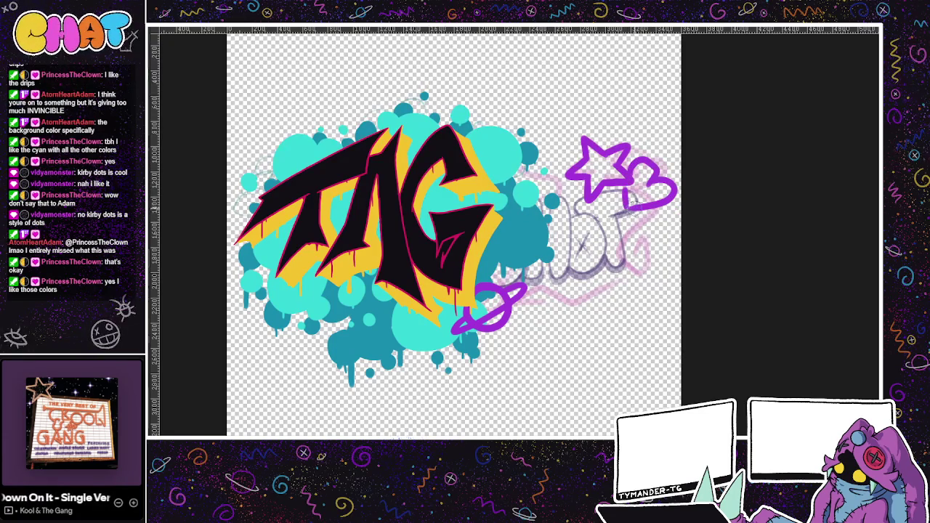
pyautogui.hotkey('ctrl', 'z')
pyautogui.hotkey('ctrl', 'z')
pyautogui.moveTo(624, 169)
pyautogui.mouseDown()
pyautogui.moveTo(676, 195)
pyautogui.moveTo(623, 210)
pyautogui.mouseUp()
pyautogui.hotkey('ctrl', 'z')
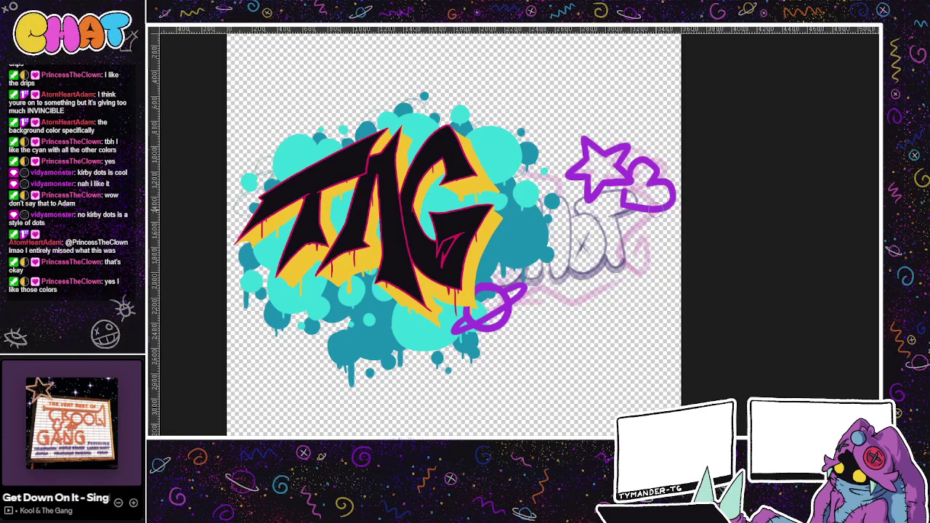
pyautogui.hotkey('ctrl', 'z')
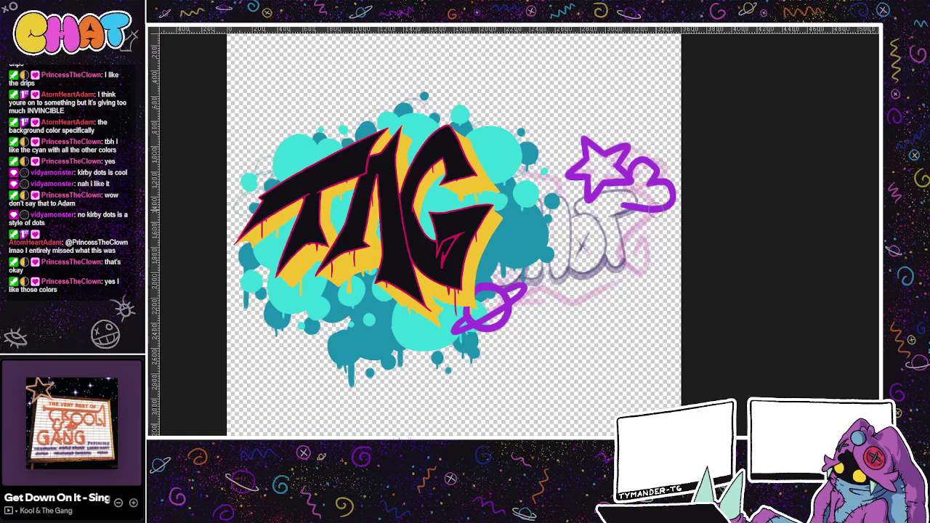
pyautogui.hotkey('ctrl', 'z')
pyautogui.hotkey('ctrl', 'z')
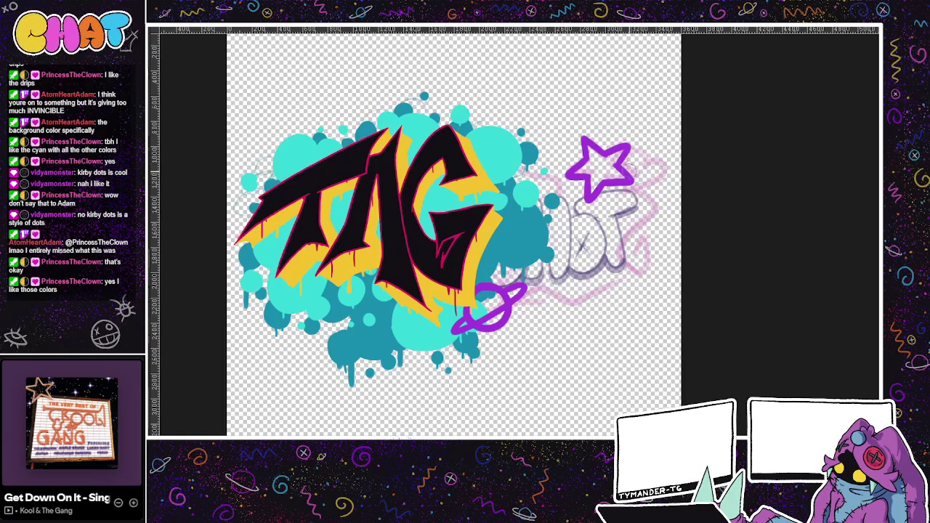
pyautogui.moveTo(623, 173)
pyautogui.mouseDown()
pyautogui.moveTo(642, 161)
pyautogui.moveTo(649, 178)
pyautogui.moveTo(626, 186)
pyautogui.mouseUp()
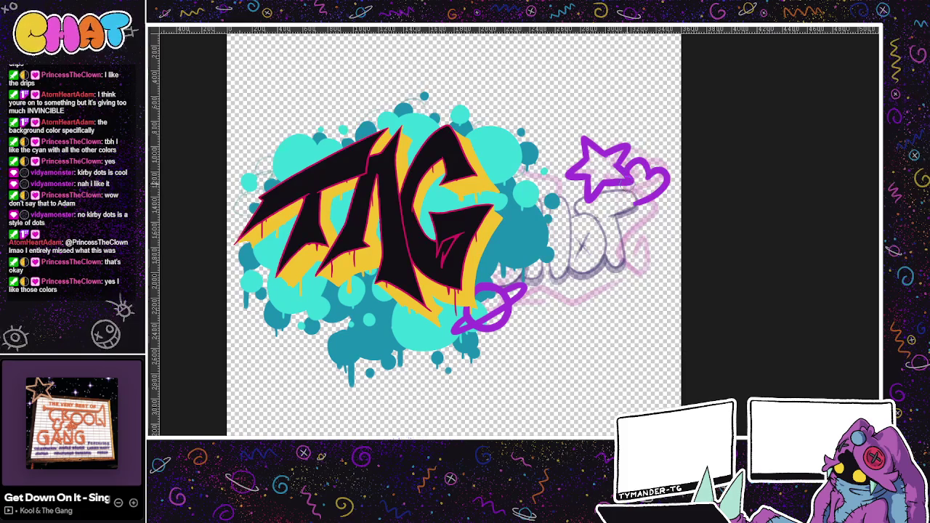
pyautogui.moveTo(643, 170); pyautogui.dragTo(658, 205)
pyautogui.hotkey('ctrl', 'z')
pyautogui.moveTo(652, 164); pyautogui.dragTo(622, 187)
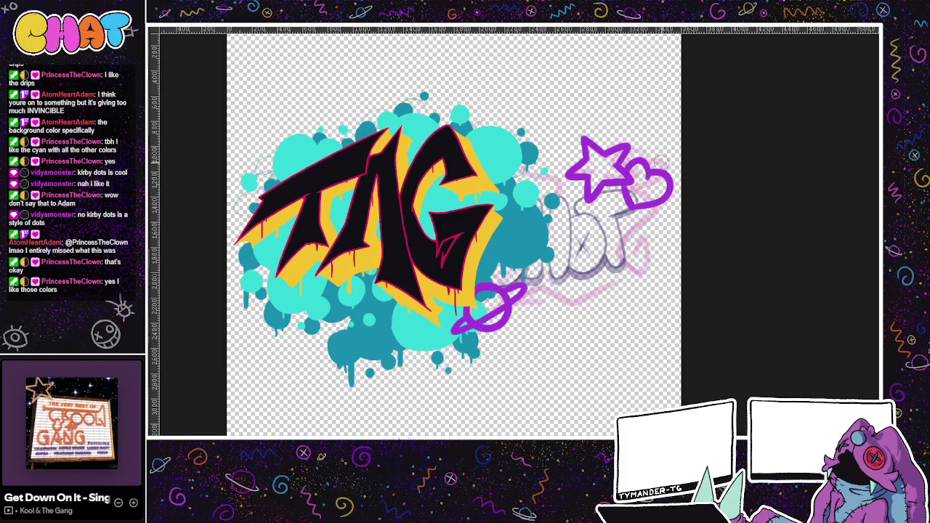
pyautogui.hscroll(-2, 671, 197)
pyautogui.hscroll(5, 451, 373)
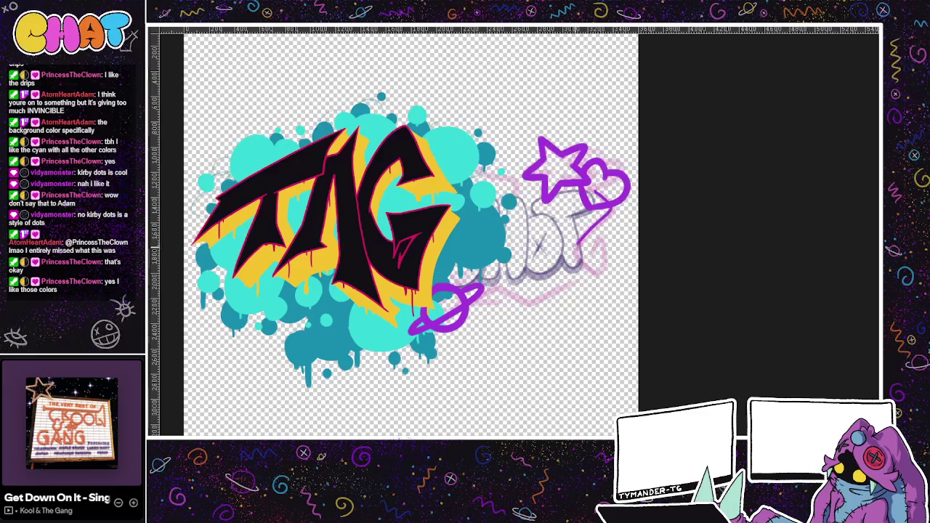
pyautogui.moveTo(615, 211)
pyautogui.mouseDown()
pyautogui.moveTo(575, 256)
pyautogui.moveTo(609, 283)
pyautogui.mouseUp()
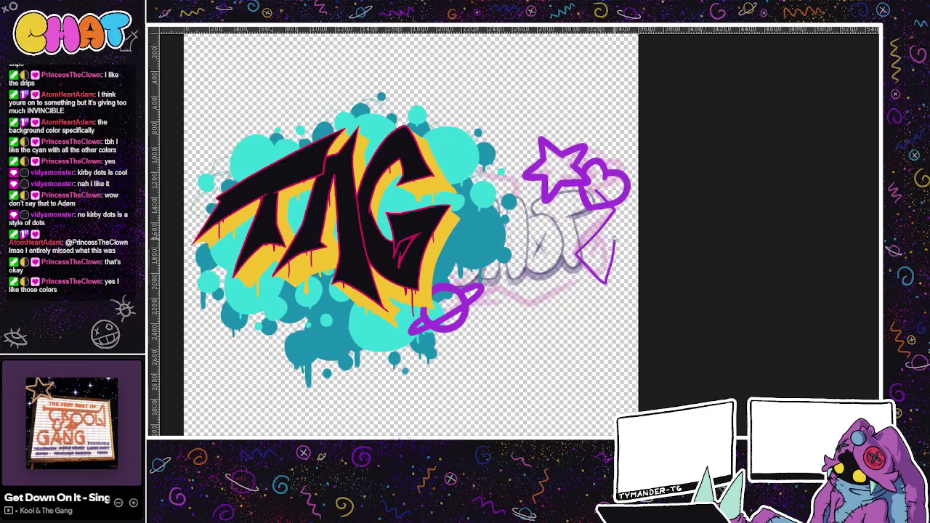
pyautogui.hotkey('ctrl', 'z')
pyautogui.moveTo(609, 206); pyautogui.dragTo(582, 252)
pyautogui.moveTo(603, 287); pyautogui.dragTo(588, 259)
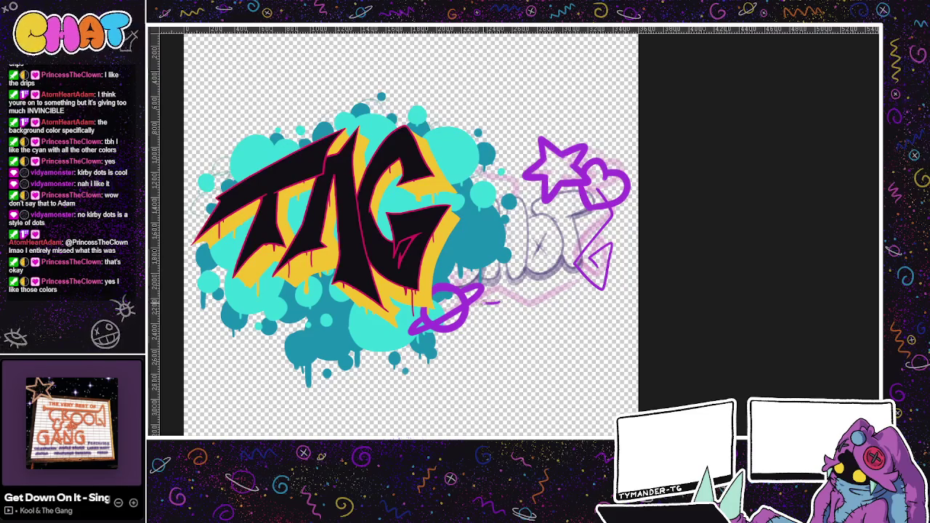
pyautogui.moveTo(476, 304)
pyautogui.mouseDown()
pyautogui.moveTo(509, 291)
pyautogui.moveTo(565, 292)
pyautogui.mouseUp()
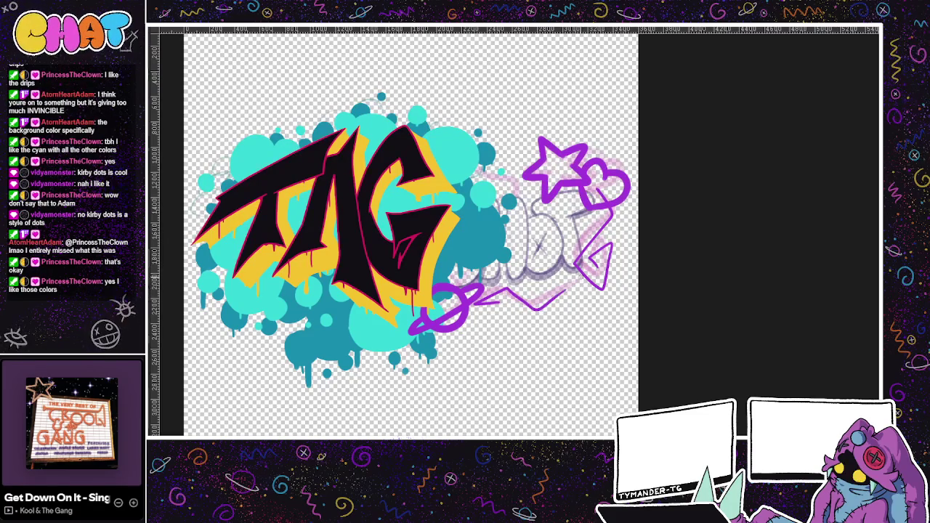
pyautogui.hotkey('ctrl', 'z')
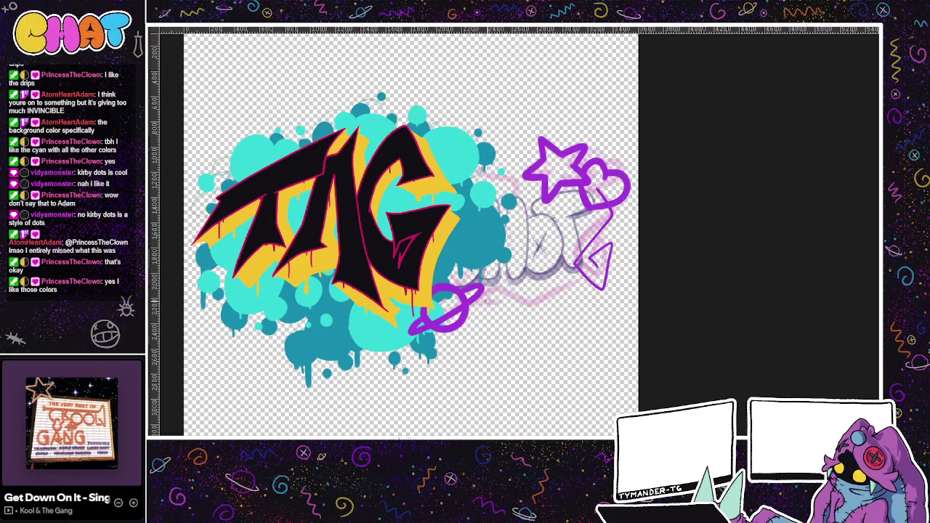
pyautogui.moveTo(509, 289)
pyautogui.mouseDown()
pyautogui.moveTo(539, 309)
pyautogui.moveTo(574, 285)
pyautogui.mouseUp()
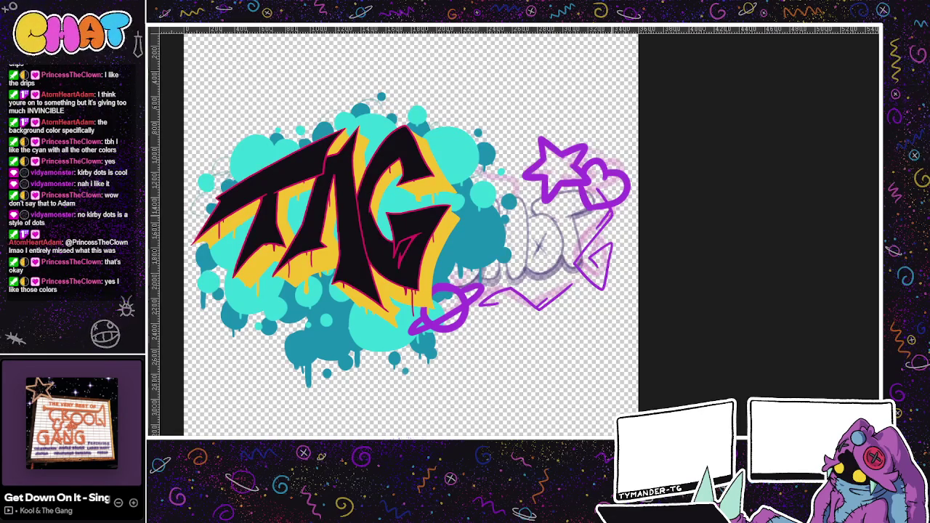
pyautogui.moveTo(625, 173); pyautogui.dragTo(637, 162)
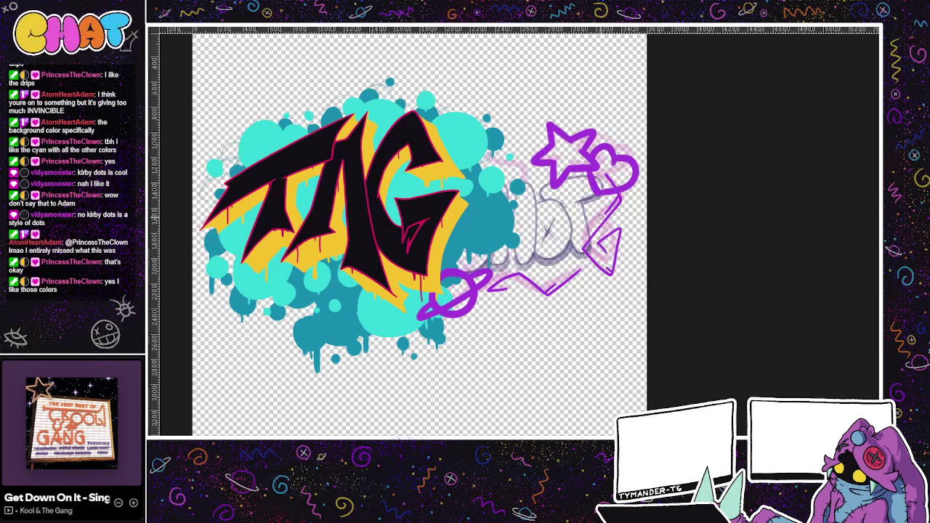
pyautogui.scroll(2, 514, 231)
pyautogui.scroll(2, 575, 200)
pyautogui.scroll(-1, 563, 230)
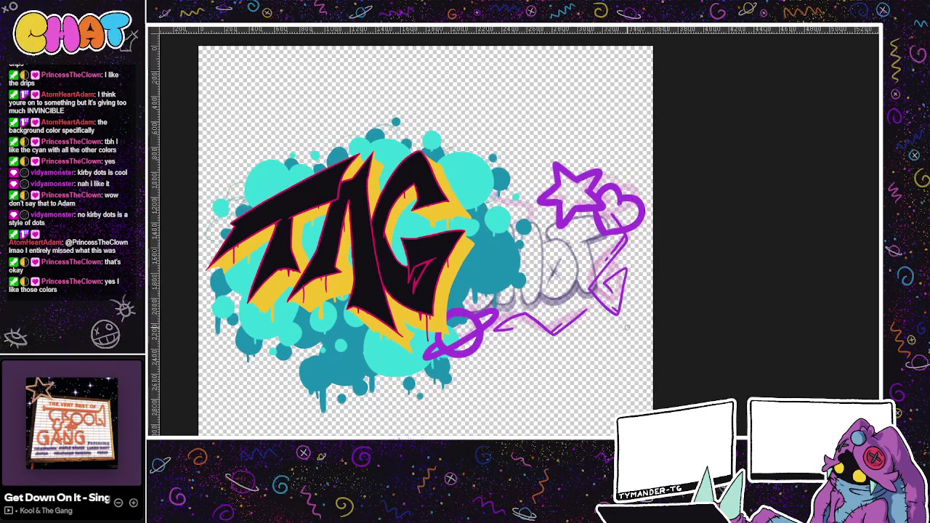
pyautogui.moveTo(573, 389); pyautogui.dragTo(607, 398)
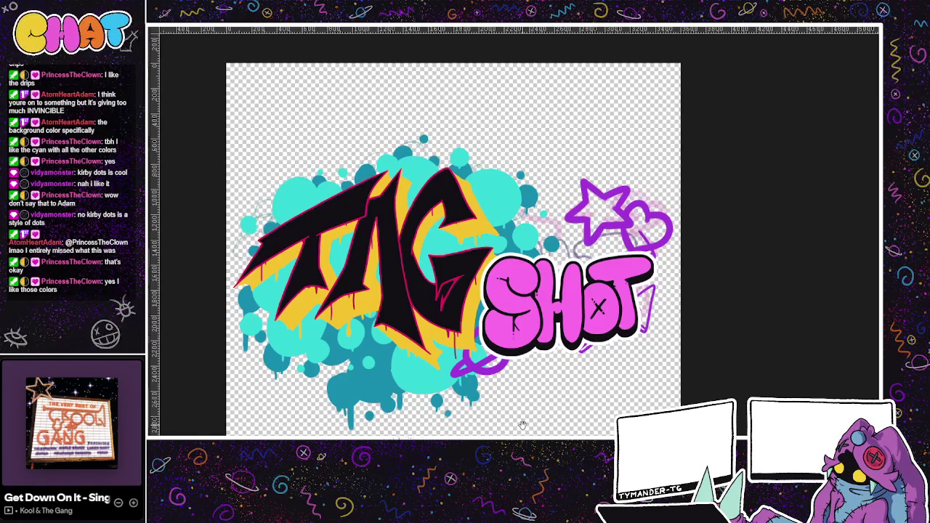
# Step: Change the SHOT lettering's outline from white to black
pyautogui.moveTo(514, 427); pyautogui.dragTo(539, 428)
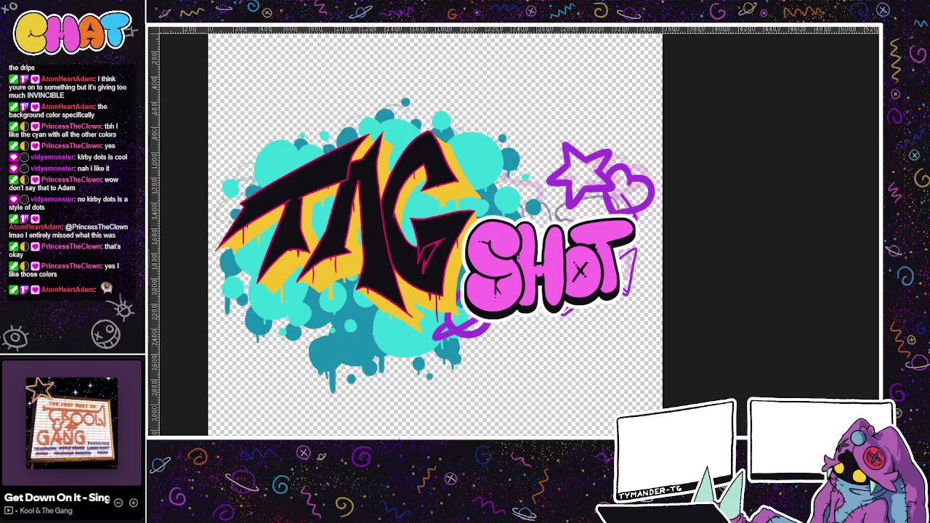
pyautogui.hotkey('ctrl', 'z')
pyautogui.hotkey('ctrl', 'z')
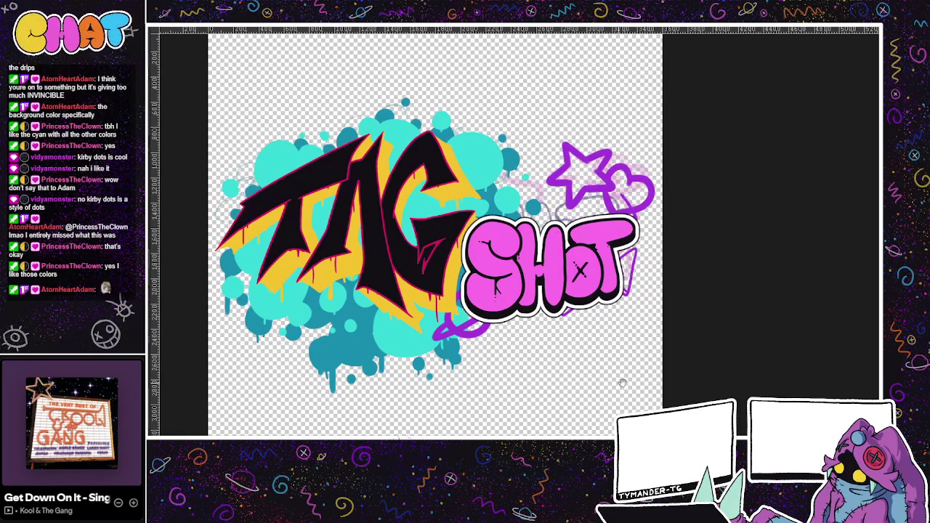
pyautogui.moveTo(578, 392); pyautogui.dragTo(614, 389)
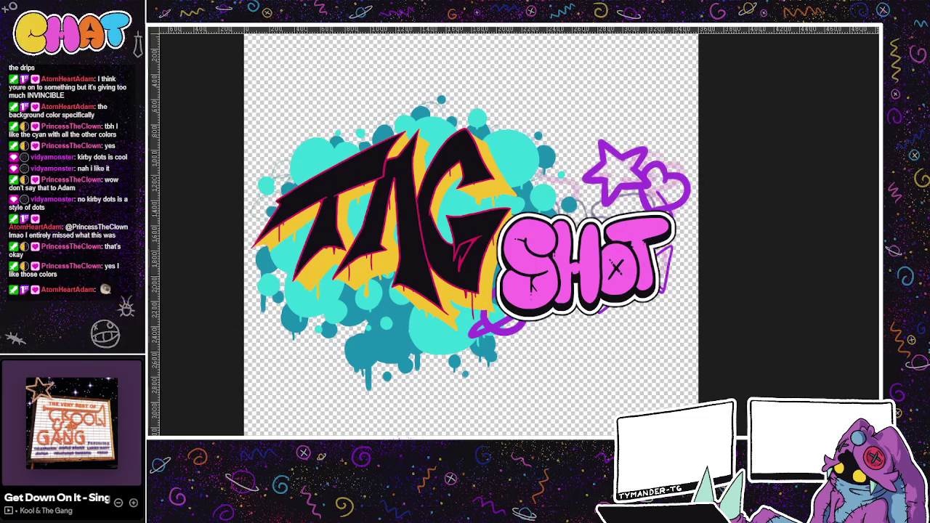
# Step: Pan and zoom to centre the view on SHOT and the G
pyautogui.moveTo(544, 370); pyautogui.dragTo(495, 312)
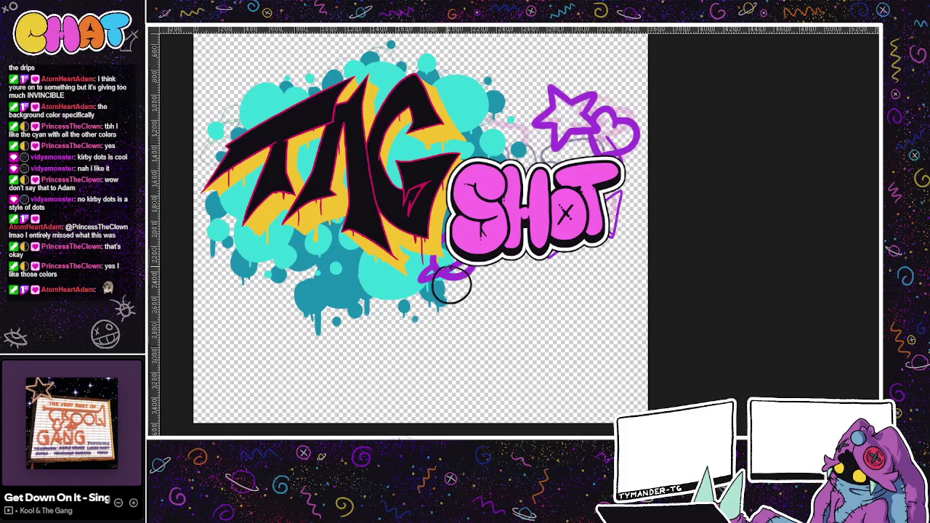
pyautogui.scroll(2, 441, 324)
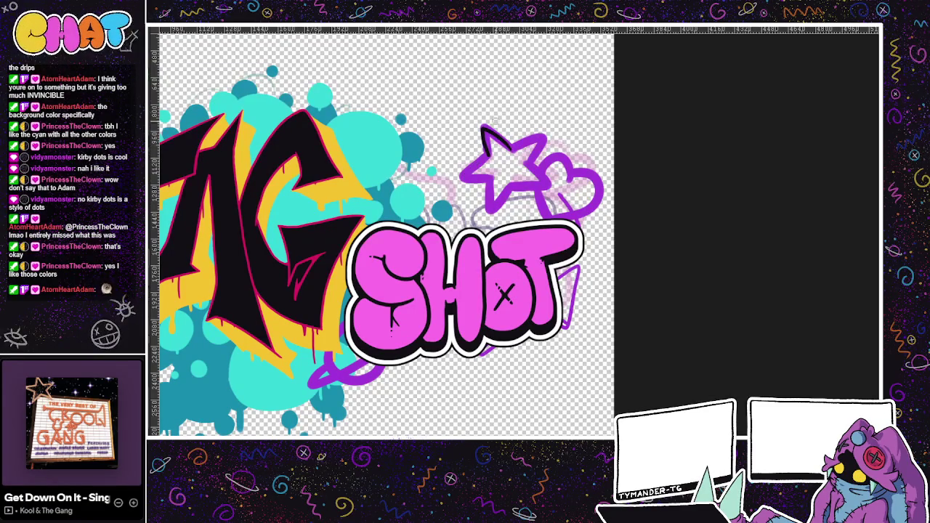
pyautogui.moveTo(485, 147)
pyautogui.mouseDown()
pyautogui.moveTo(538, 142)
pyautogui.moveTo(526, 169)
pyautogui.mouseUp()
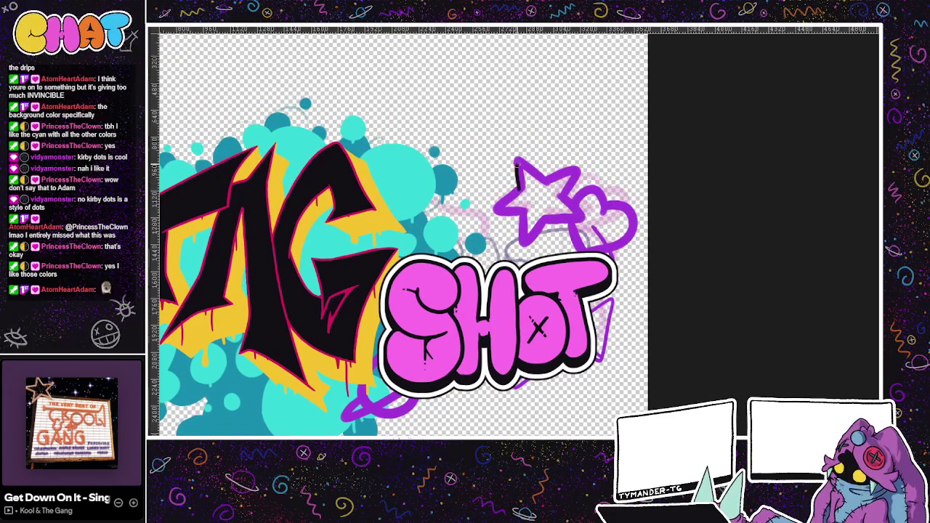
pyautogui.moveTo(541, 178)
pyautogui.mouseDown()
pyautogui.moveTo(609, 210)
pyautogui.moveTo(625, 181)
pyautogui.mouseUp()
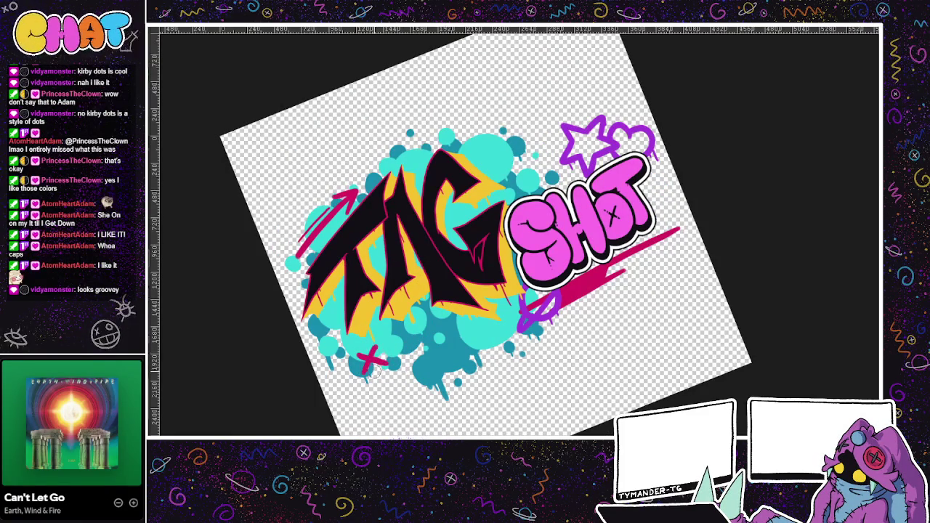
# Step: Draw a pink X and a pink O below TAG, redrawing the O
pyautogui.moveTo(355, 347)
pyautogui.mouseDown()
pyautogui.moveTo(385, 370)
pyautogui.moveTo(359, 376)
pyautogui.mouseUp()
pyautogui.moveTo(413, 337)
pyautogui.mouseDown()
pyautogui.moveTo(397, 363)
pyautogui.moveTo(413, 340)
pyautogui.moveTo(398, 363)
pyautogui.moveTo(413, 340)
pyautogui.moveTo(420, 359)
pyautogui.moveTo(411, 339)
pyautogui.moveTo(398, 363)
pyautogui.moveTo(462, 266)
pyautogui.mouseUp()
pyautogui.hotkey('ctrl', 'z')
pyautogui.hotkey('ctrl', 'z')
pyautogui.hotkey('ctrl', 'z')
pyautogui.hotkey('ctrl', 'z')
pyautogui.moveTo(418, 288)
pyautogui.mouseDown()
pyautogui.moveTo(433, 310)
pyautogui.moveTo(421, 289)
pyautogui.mouseUp()
pyautogui.hotkey('ctrl', 'z')
pyautogui.hotkey('ctrl', 'z')
pyautogui.hotkey('ctrl', 'z')
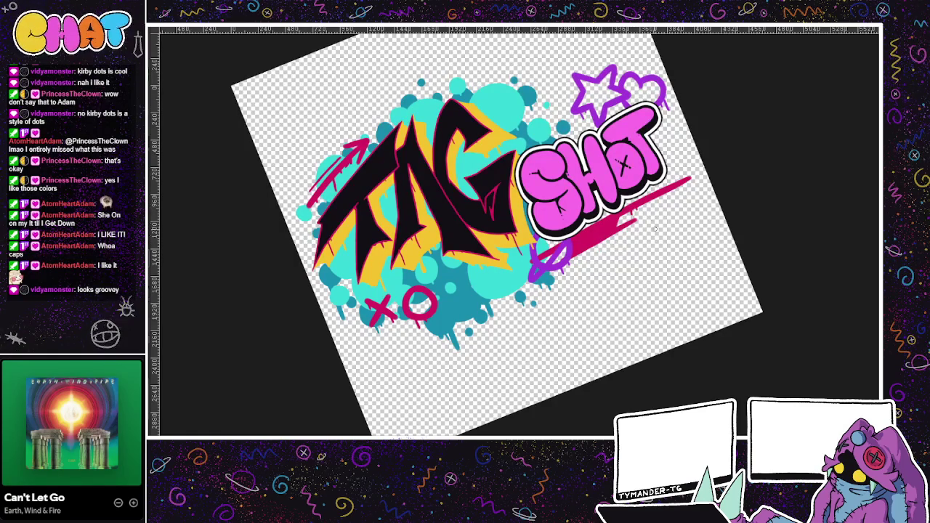
# Step: Zoom and pan around the rotated canvas to centre the whole piece
pyautogui.scroll(-1, 610, 332)
pyautogui.scroll(-1, 610, 332)
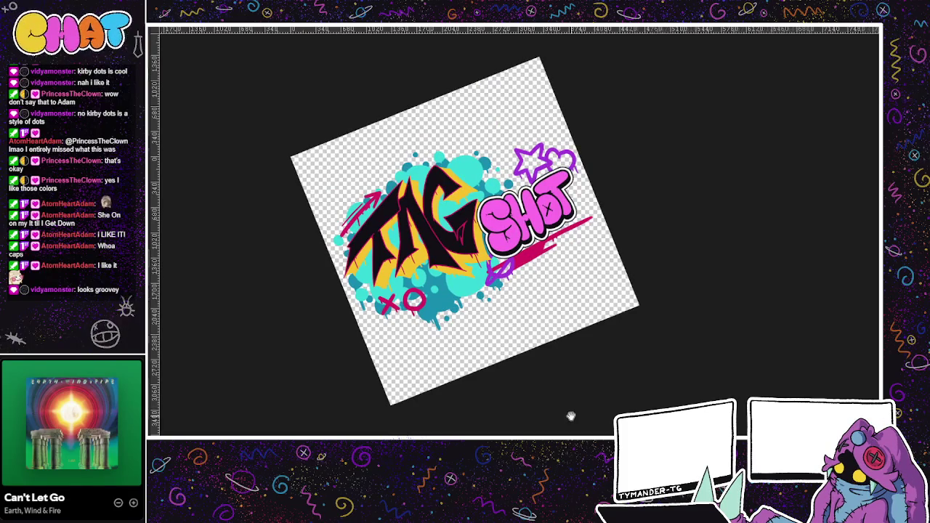
pyautogui.moveTo(562, 419); pyautogui.dragTo(587, 423)
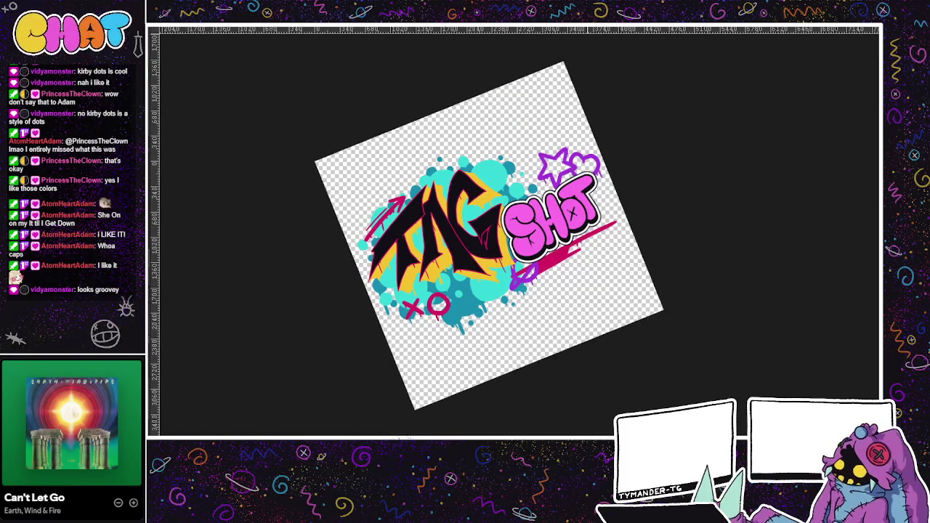
pyautogui.scroll(1, 558, 367)
pyautogui.scroll(1, 559, 366)
pyautogui.scroll(1, 574, 377)
pyautogui.moveTo(574, 377)
pyautogui.mouseDown()
pyautogui.moveTo(619, 400)
pyautogui.moveTo(590, 426)
pyautogui.mouseUp()
pyautogui.scroll(-1, 602, 407)
pyautogui.scroll(-1, 602, 414)
pyautogui.scroll(1, 586, 400)
pyautogui.scroll(1, 575, 382)
pyautogui.moveTo(568, 384)
pyautogui.mouseDown()
pyautogui.moveTo(433, 395)
pyautogui.moveTo(486, 391)
pyautogui.mouseUp()
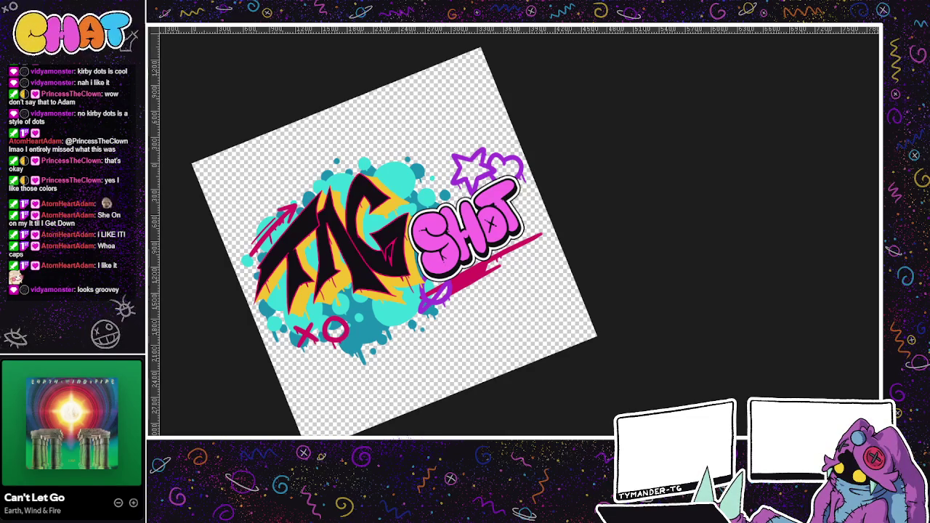
# Step: Zoom in and touch up the G's lower edge in black
pyautogui.scroll(1, 487, 375)
pyautogui.scroll(1, 484, 390)
pyautogui.scroll(1, 450, 385)
pyautogui.scroll(1, 509, 407)
pyautogui.moveTo(528, 421); pyautogui.dragTo(543, 423)
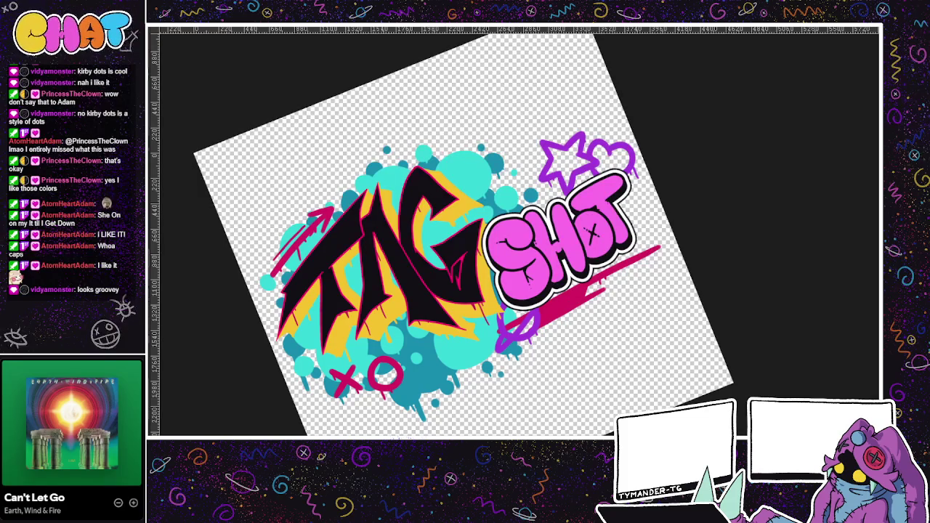
pyautogui.hotkey('ctrl', 'z')
pyautogui.scroll(2, 395, 334)
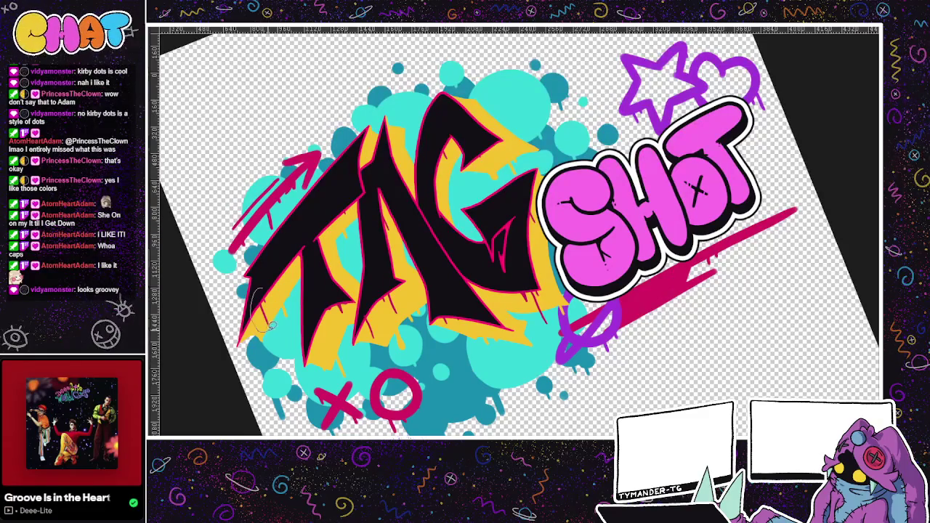
# Step: Fill lasso-selected strips along the T and A with black
pyautogui.moveTo(341, 208)
pyautogui.mouseDown()
pyautogui.moveTo(277, 309)
pyautogui.moveTo(279, 327)
pyautogui.mouseUp()
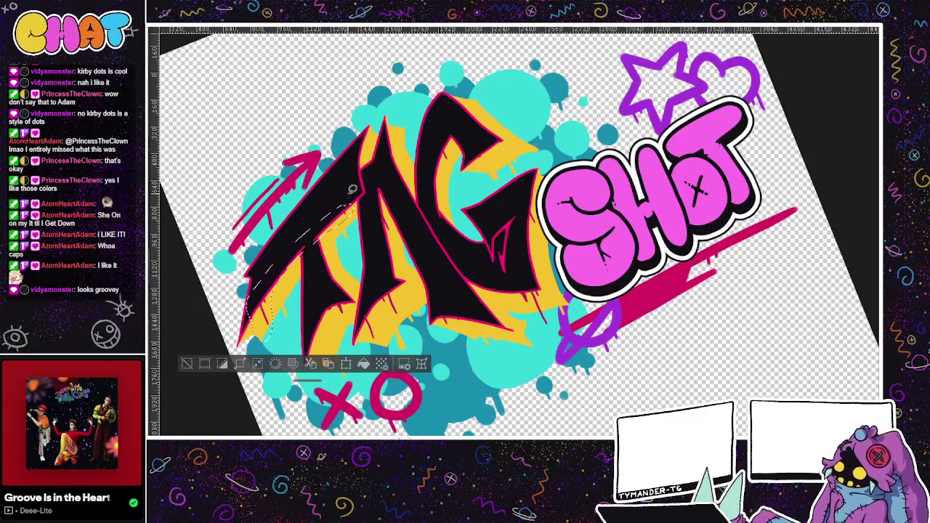
pyautogui.hotkey('ctrl', 'd')
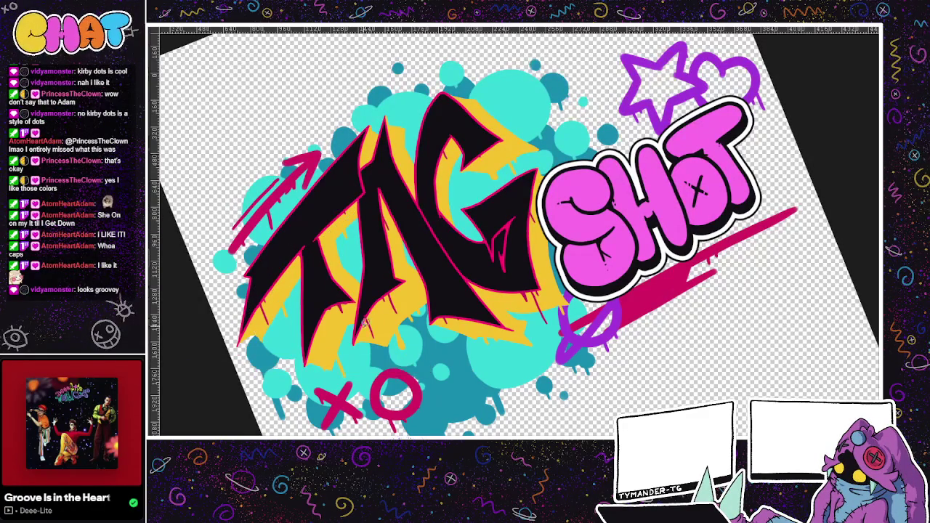
pyautogui.moveTo(334, 289)
pyautogui.mouseDown()
pyautogui.moveTo(349, 284)
pyautogui.moveTo(382, 335)
pyautogui.moveTo(409, 299)
pyautogui.mouseUp()
pyautogui.hotkey('ctrl', 'd')
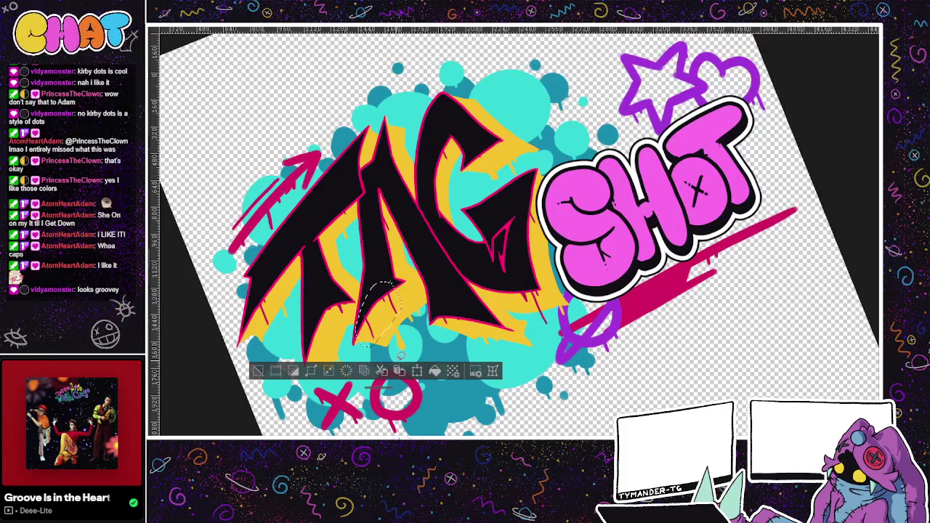
pyautogui.click(381, 371)
# Step: Remove small selected patches on the letters and a strip along the G's right edge
pyautogui.moveTo(378, 205); pyautogui.dragTo(381, 244)
pyautogui.click(389, 266)
pyautogui.moveTo(444, 144)
pyautogui.mouseDown()
pyautogui.moveTo(441, 167)
pyautogui.moveTo(494, 164)
pyautogui.mouseUp()
pyautogui.click(450, 191)
pyautogui.click(484, 188)
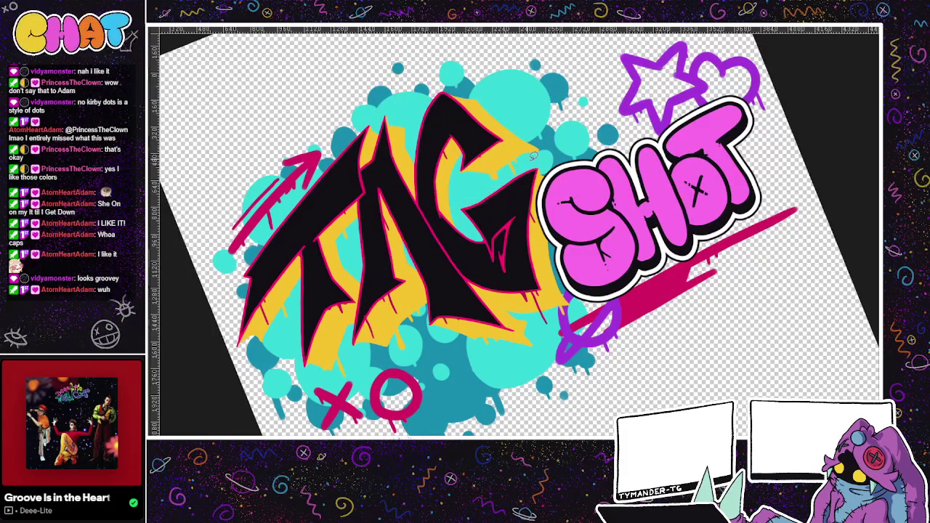
pyautogui.moveTo(523, 197)
pyautogui.mouseDown()
pyautogui.moveTo(541, 327)
pyautogui.moveTo(542, 254)
pyautogui.moveTo(510, 248)
pyautogui.moveTo(542, 323)
pyautogui.moveTo(552, 304)
pyautogui.mouseUp()
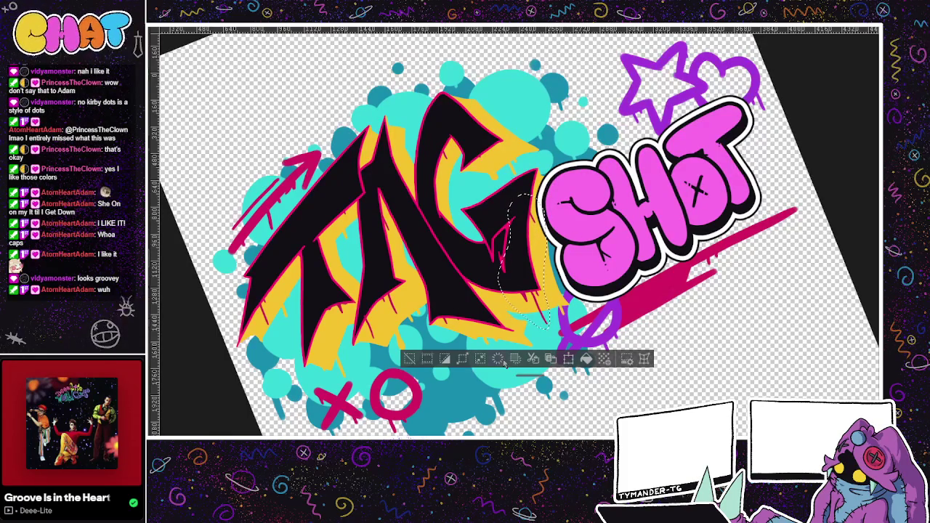
pyautogui.click(533, 359)
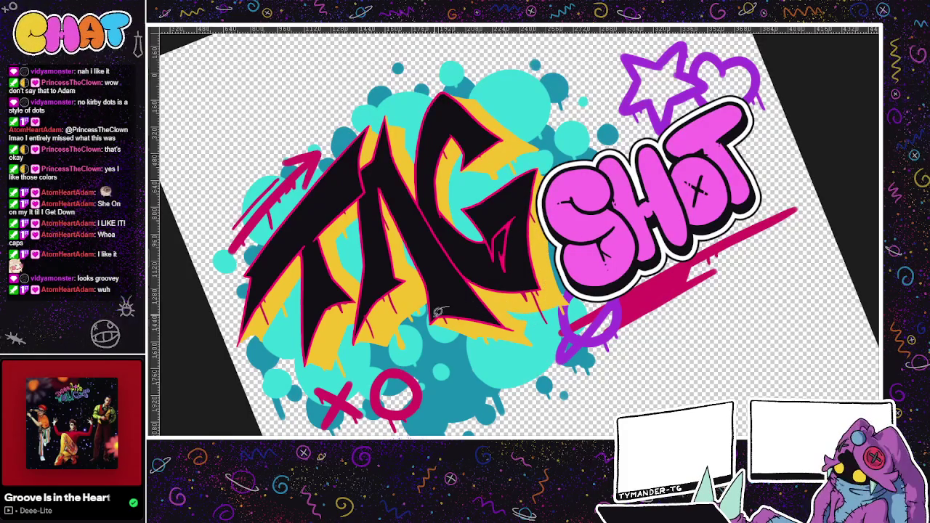
# Step: Fill a patch below the G and a curved area across the A, adding yellow marks
pyautogui.moveTo(462, 305); pyautogui.dragTo(436, 323)
pyautogui.hotkey('ctrl', 'd')
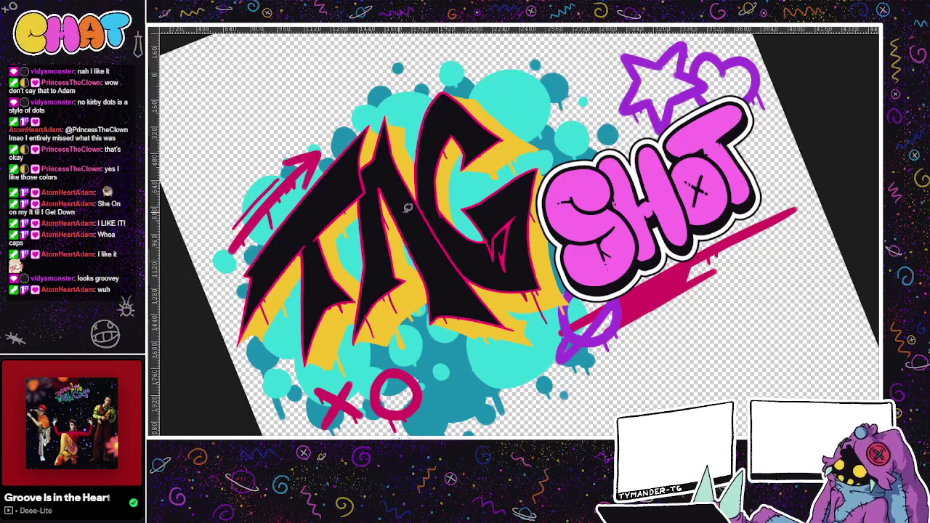
pyautogui.moveTo(324, 282)
pyautogui.mouseDown()
pyautogui.moveTo(377, 349)
pyautogui.moveTo(408, 207)
pyautogui.moveTo(370, 215)
pyautogui.moveTo(370, 258)
pyautogui.mouseUp()
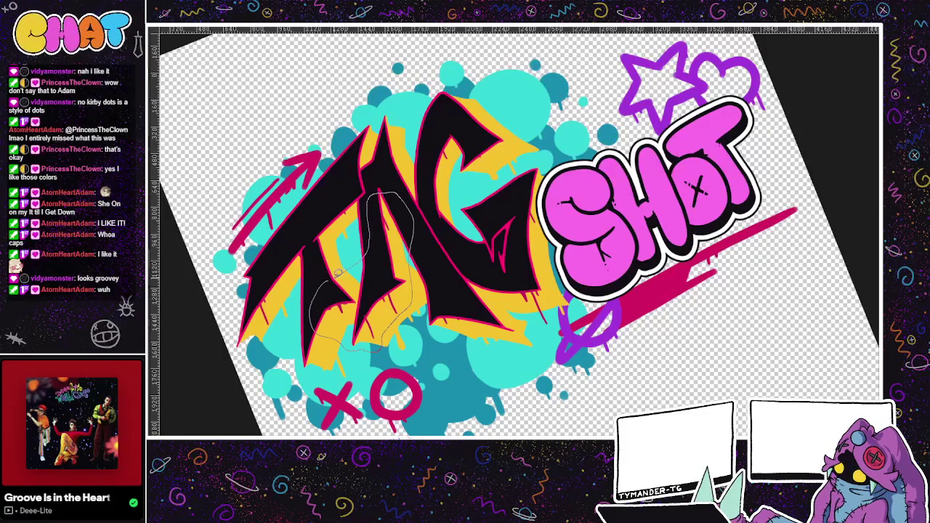
pyautogui.hotkey('ctrl', 'd')
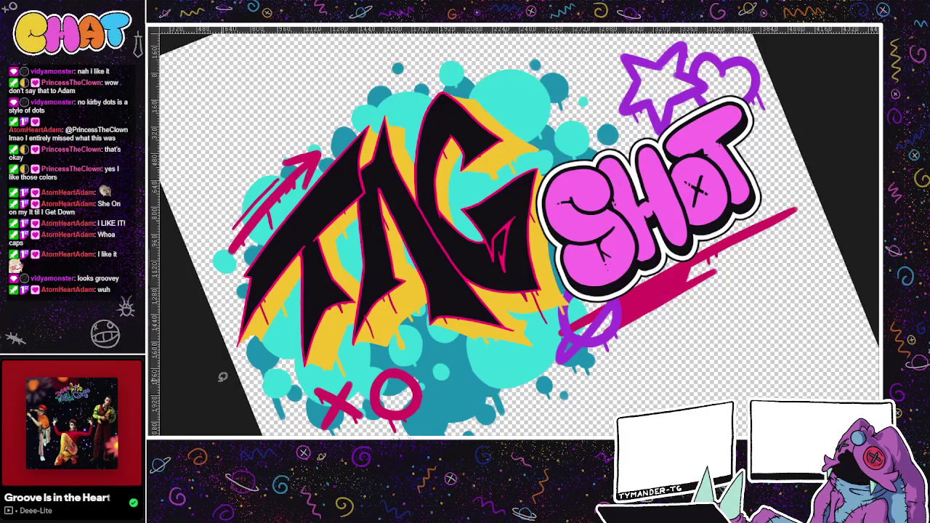
pyautogui.moveTo(392, 294); pyautogui.dragTo(369, 338)
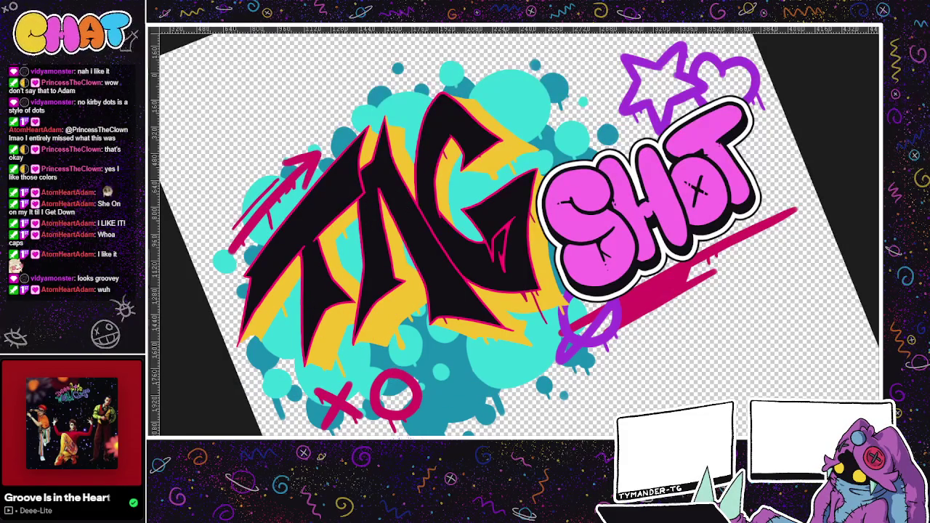
# Step: Fill the G's upper loop selection, then deselect it
pyautogui.moveTo(507, 133); pyautogui.dragTo(510, 142)
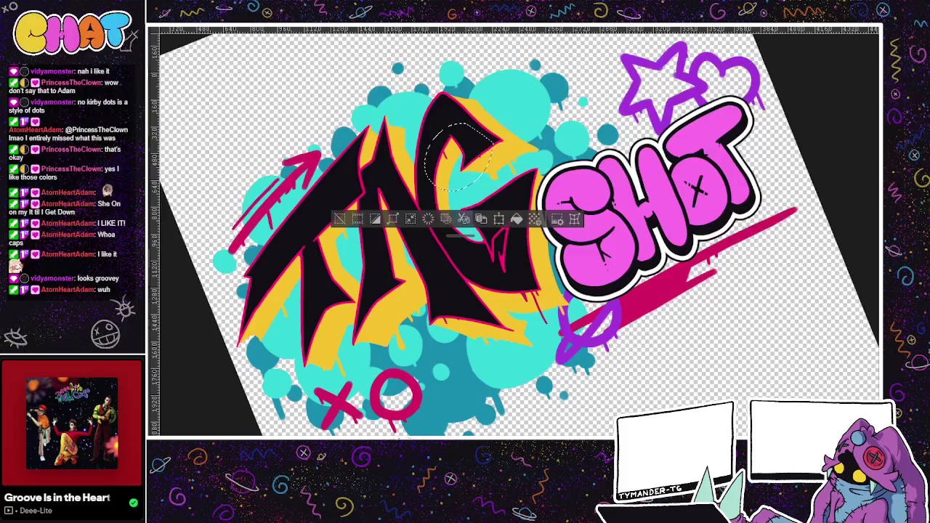
pyautogui.hotkey('ctrl', 'd')
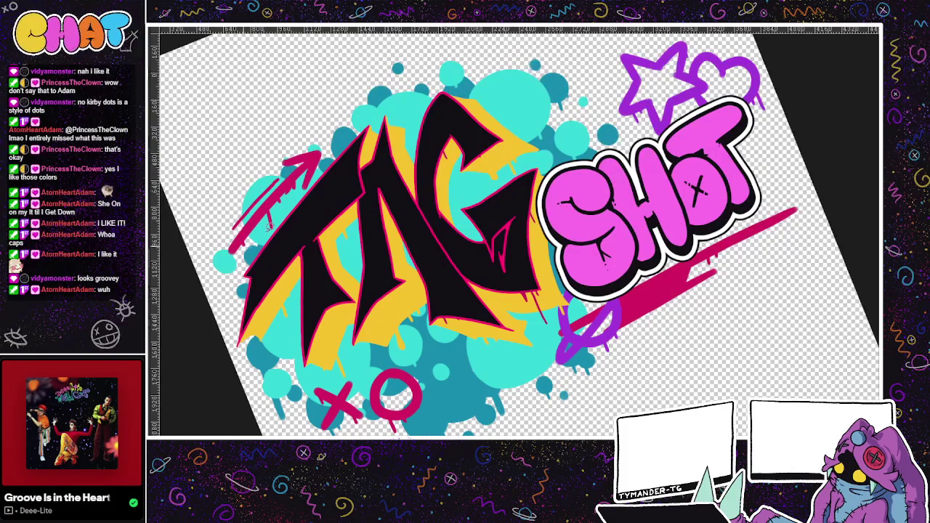
pyautogui.moveTo(457, 134); pyautogui.dragTo(476, 173)
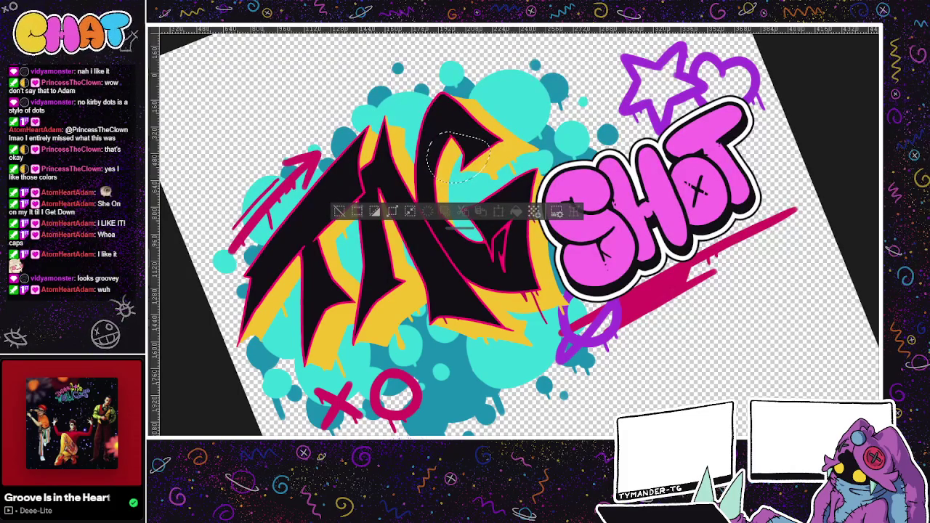
pyautogui.click(337, 212)
pyautogui.scroll(-1, 336, 212)
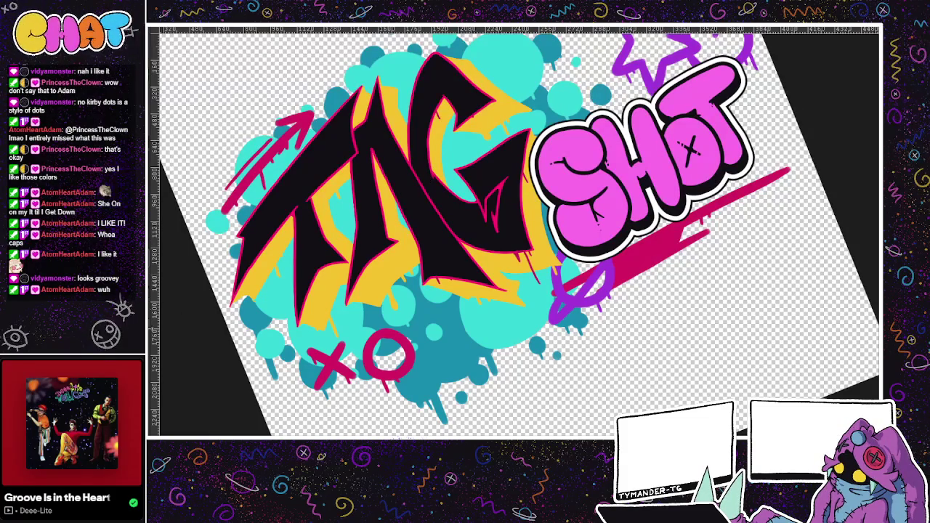
# Step: Restore TAG's pink outline and clean up stray lines along the G's lower right
pyautogui.hotkey('ctrl', 'y')
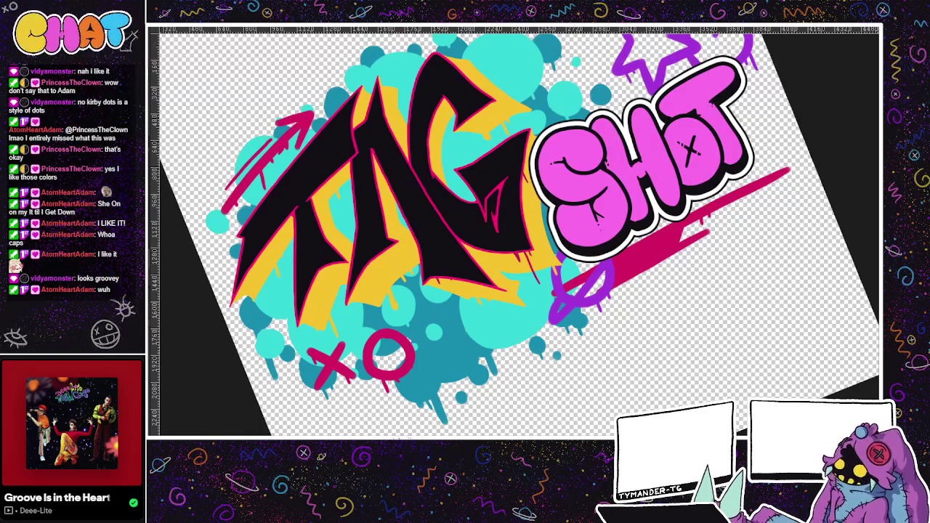
pyautogui.moveTo(501, 268)
pyautogui.mouseDown()
pyautogui.moveTo(545, 282)
pyautogui.moveTo(529, 154)
pyautogui.moveTo(473, 234)
pyautogui.mouseUp()
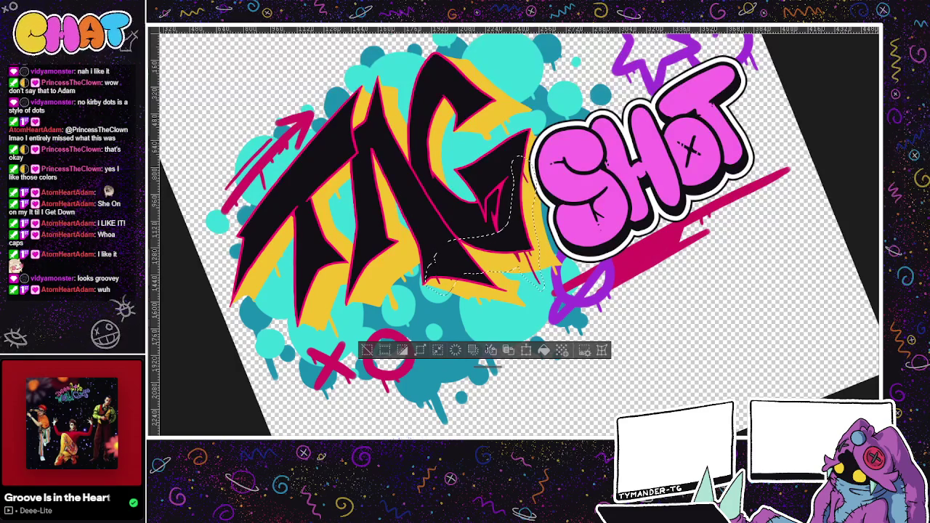
pyautogui.click(367, 350)
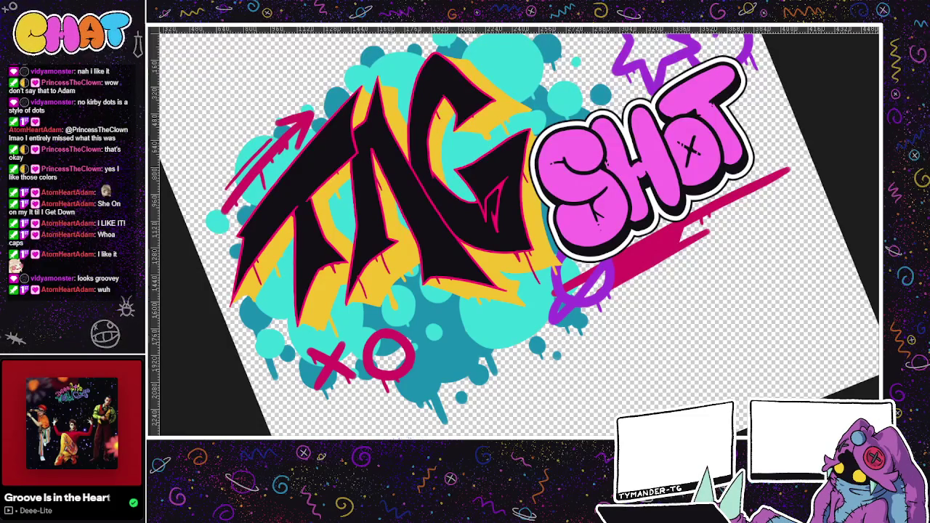
pyautogui.moveTo(584, 383); pyautogui.dragTo(568, 414)
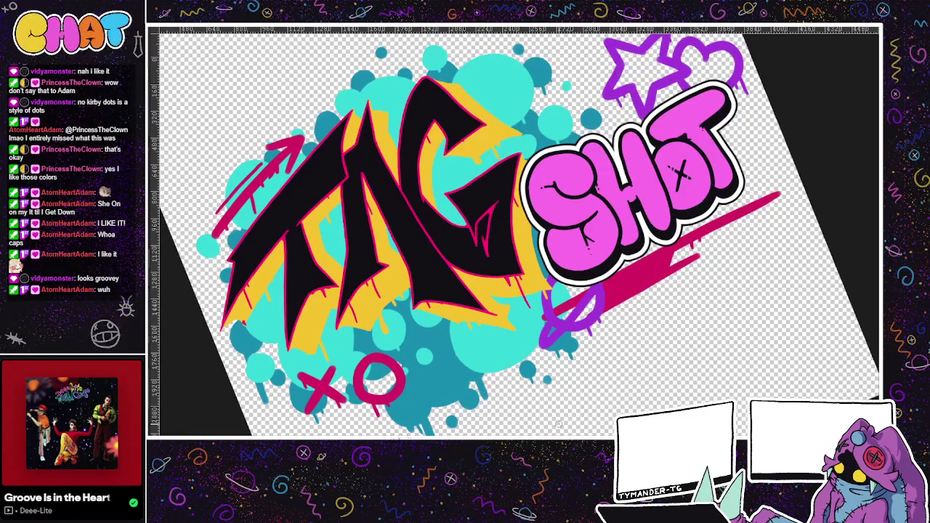
pyautogui.scroll(2, 378, 298)
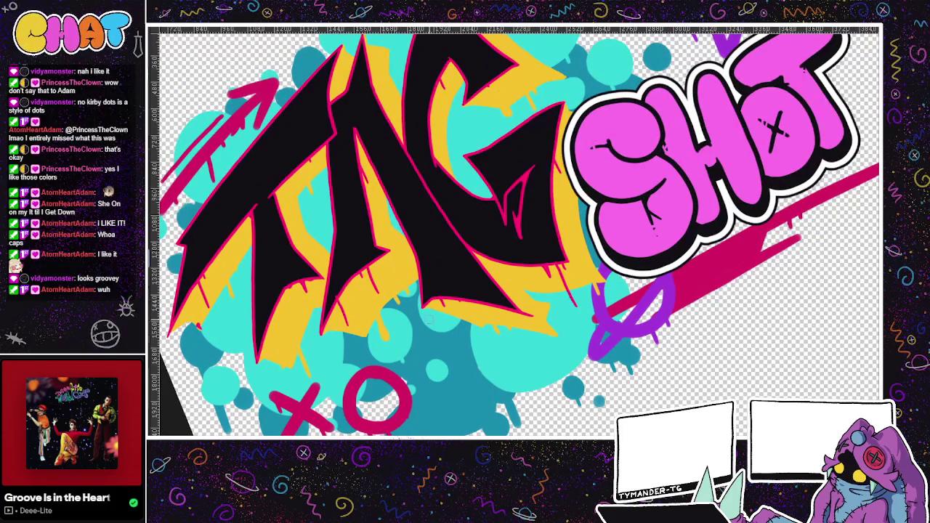
pyautogui.scroll(1, 440, 343)
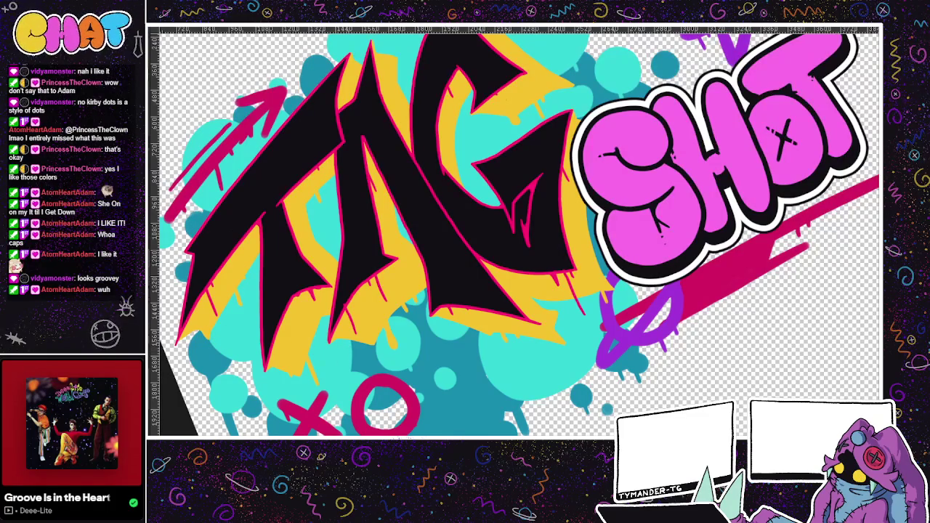
pyautogui.scroll(1, 396, 355)
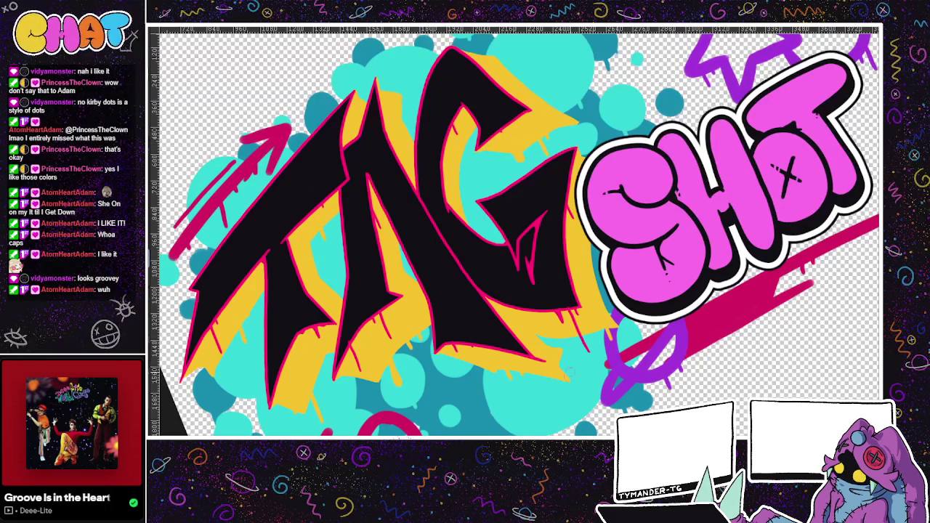
pyautogui.scroll(2, 559, 384)
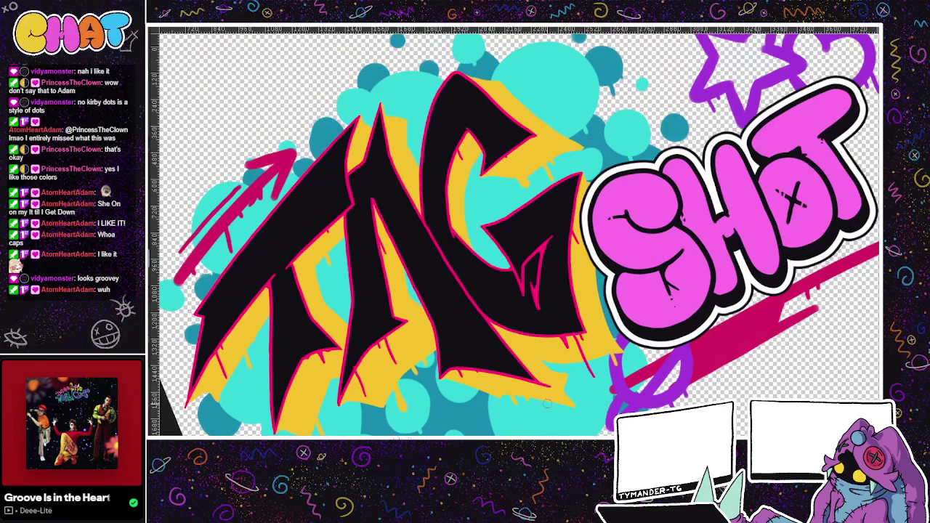
pyautogui.press('-')
pyautogui.press('4')
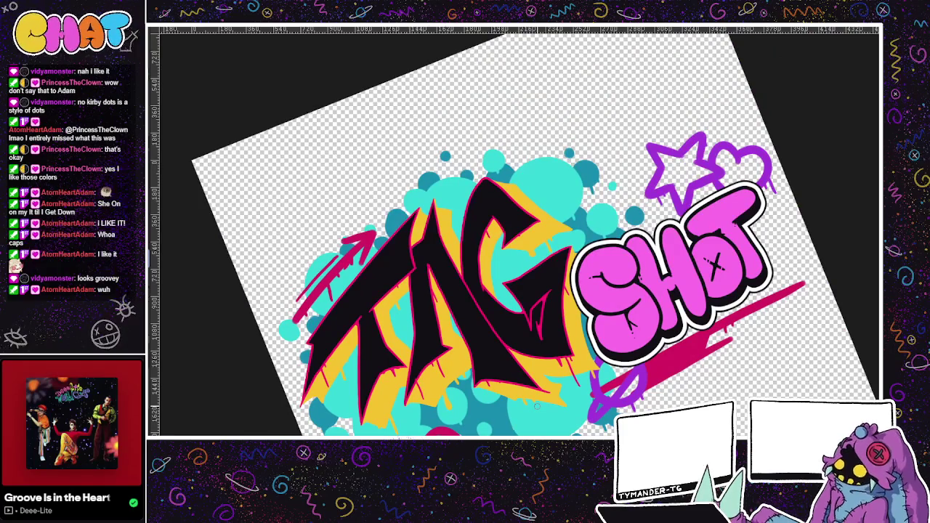
pyautogui.scroll(-1, 536, 407)
pyautogui.scroll(-3, 612, 310)
pyautogui.scroll(-2, 612, 310)
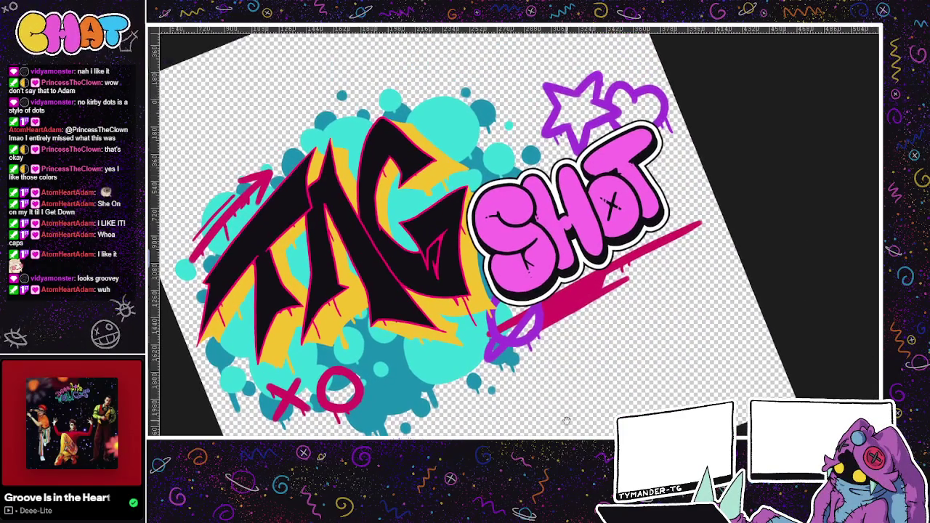
pyautogui.scroll(-3, 581, 349)
pyautogui.scroll(1, 572, 372)
pyautogui.moveTo(572, 372); pyautogui.dragTo(541, 393)
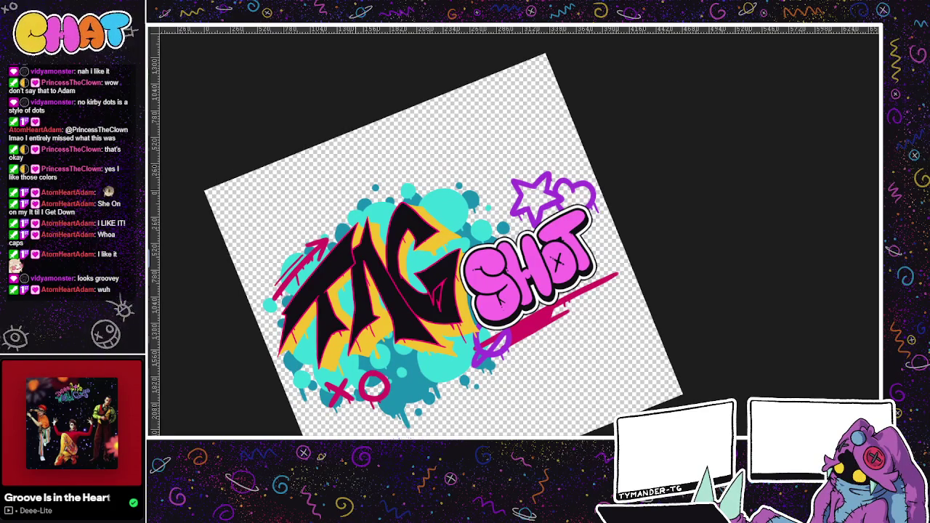
# Step: Toggle the purple star and background decoration layers to compare, leaving the dark teal splatter hidden
pyautogui.press('Escape')
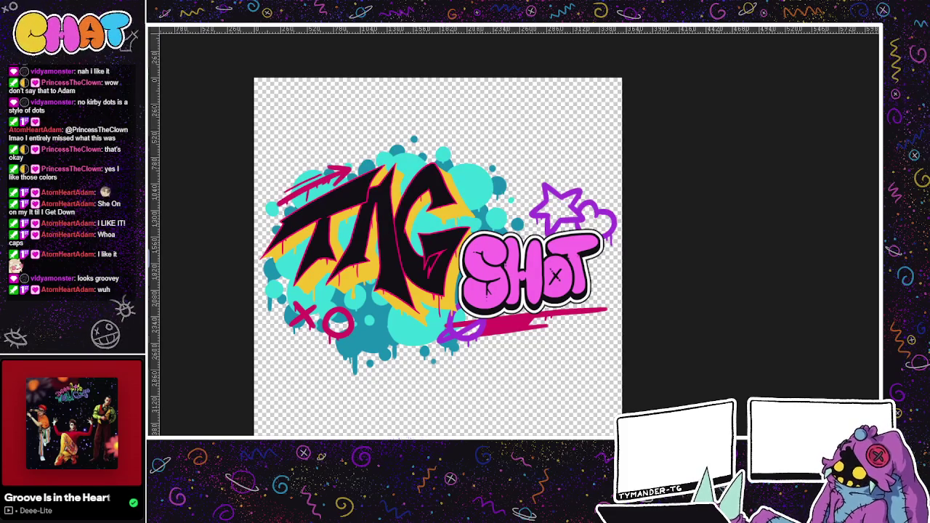
pyautogui.hotkey('ctrl', 'z')
pyautogui.hotkey('ctrl', 'shift', 'z')
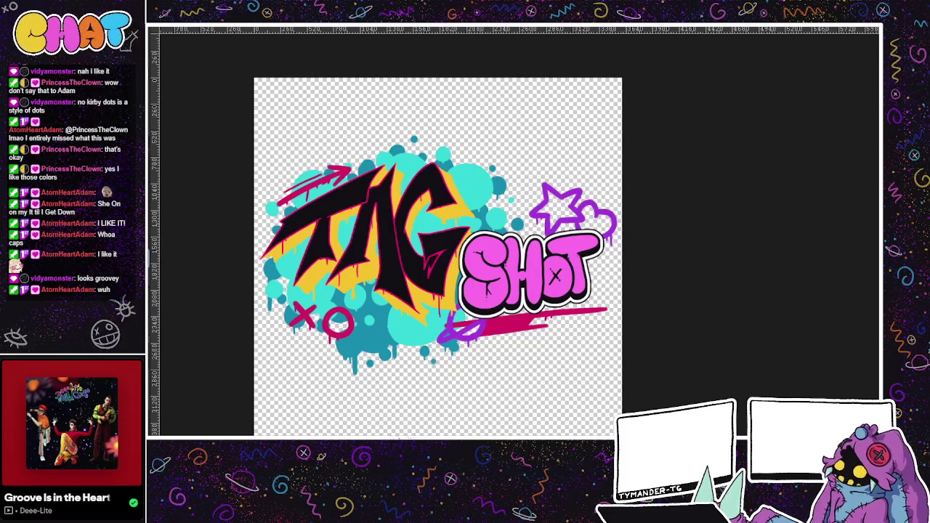
pyautogui.hotkey('ctrl', 'z')
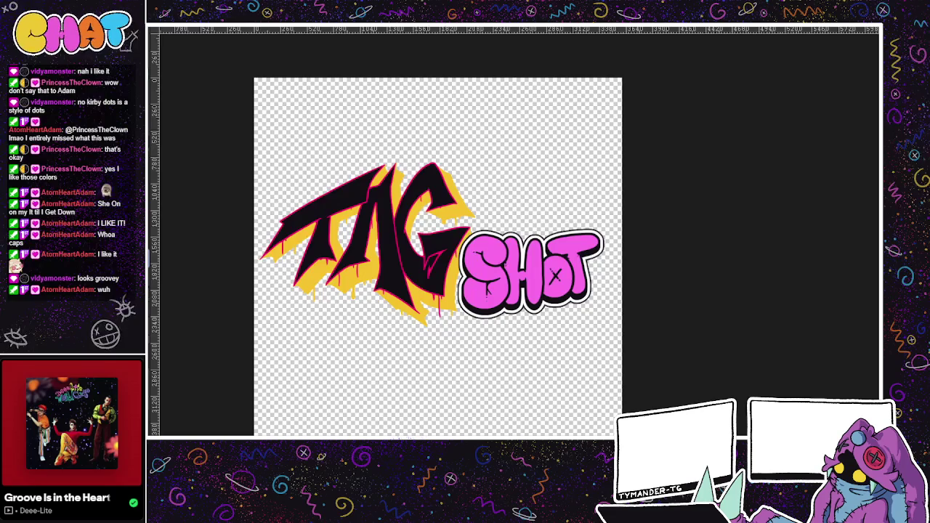
pyautogui.hotkey('ctrl', 'shift', 'z')
pyautogui.hotkey('ctrl', 'z')
pyautogui.hotkey('ctrl', 'shift', 'z')
pyautogui.hotkey('ctrl', 'z')
pyautogui.hotkey('ctrl', 'shift', 'z')
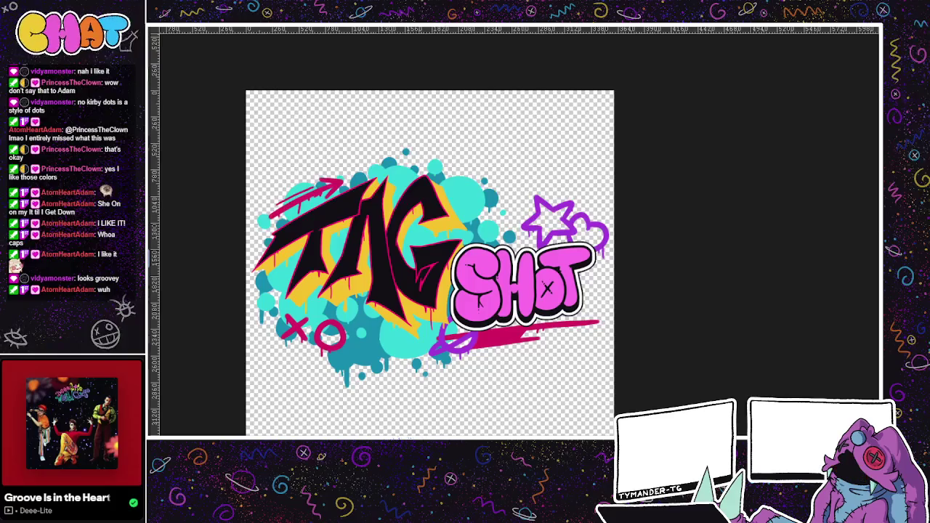
pyautogui.hotkey('ctrl', 'z')
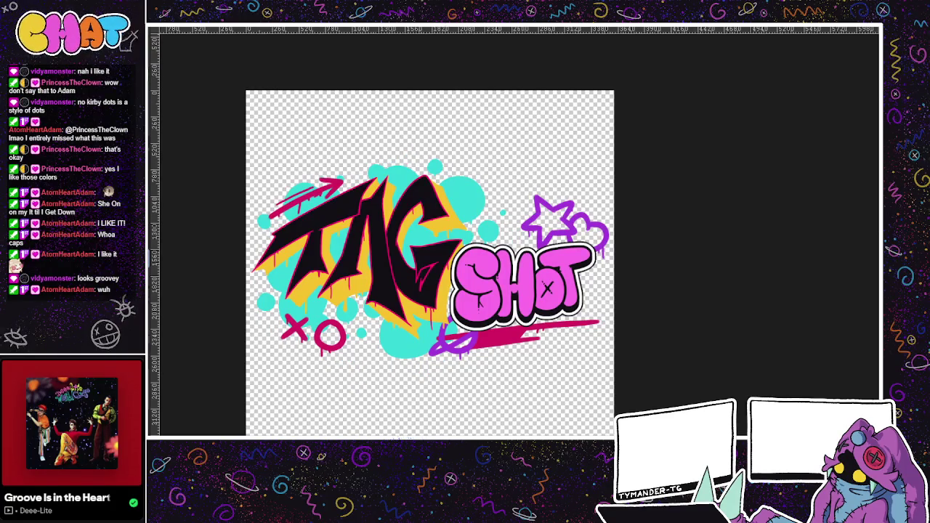
pyautogui.moveTo(516, 364); pyautogui.dragTo(499, 411)
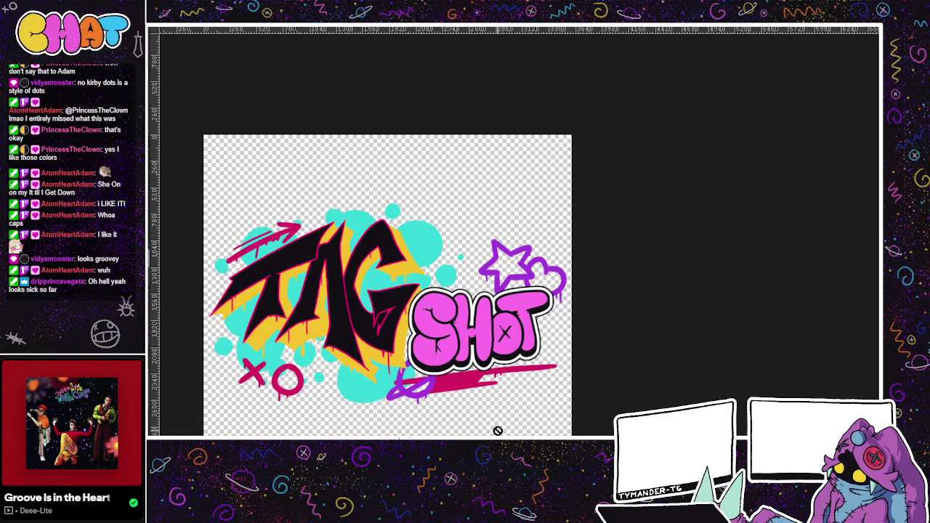
# Step: Restore the fuller, brighter yellow drippy fill behind the TAG letters
pyautogui.moveTo(498, 430); pyautogui.dragTo(557, 390)
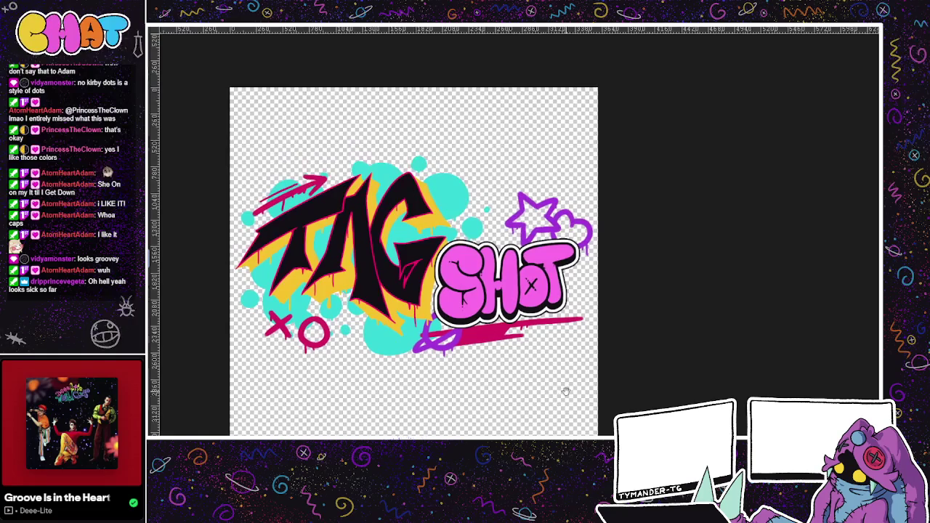
pyautogui.moveTo(615, 423); pyautogui.dragTo(583, 412)
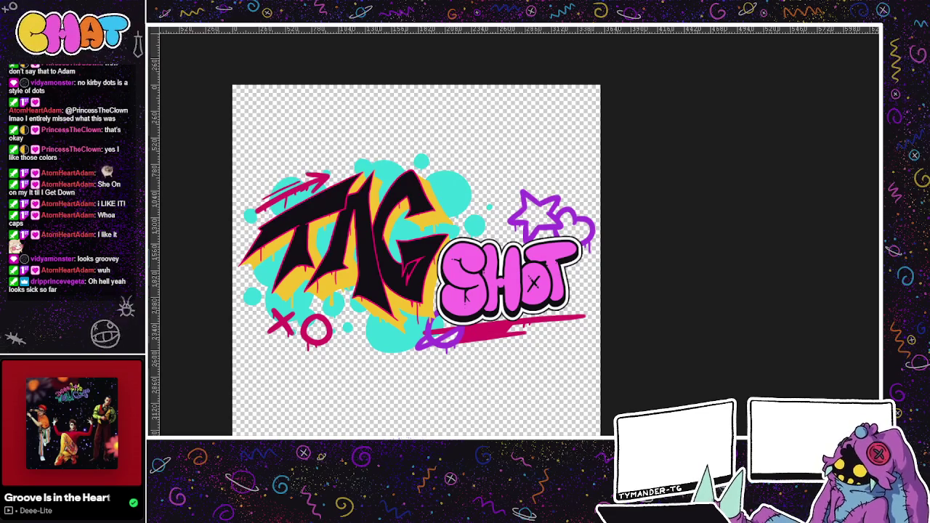
pyautogui.hotkey('ctrl', 'z')
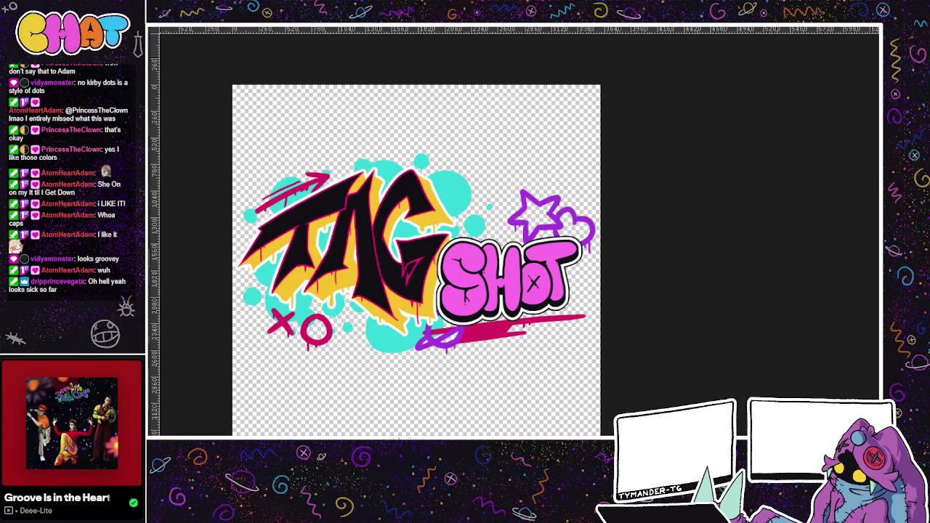
pyautogui.hotkey('ctrl', 'z')
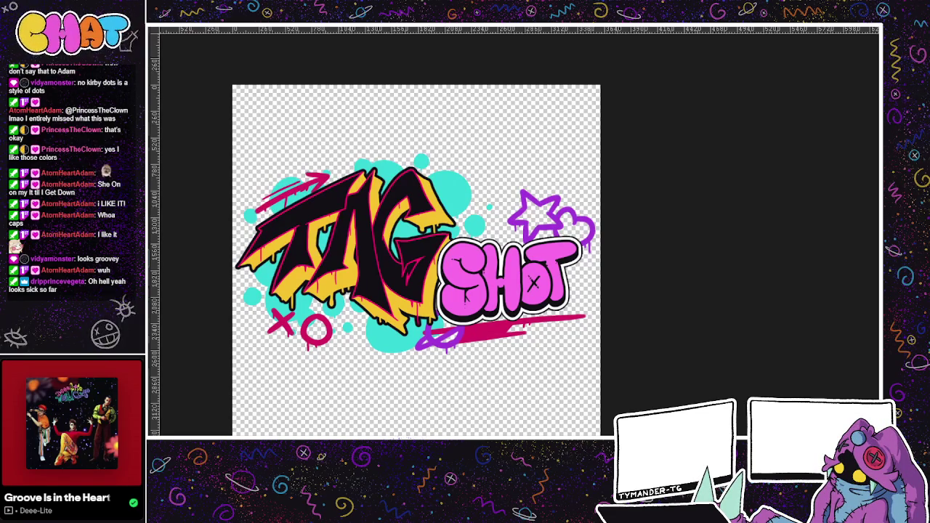
pyautogui.hotkey('ctrl', 'z')
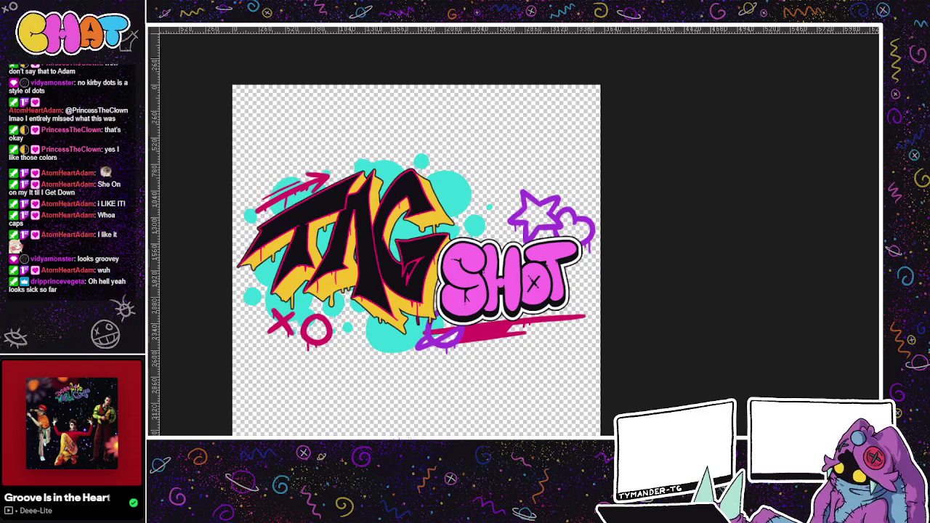
pyautogui.scroll(1, 641, 330)
pyautogui.scroll(1, 604, 376)
pyautogui.scroll(1, 610, 386)
pyautogui.scroll(-1, 612, 386)
pyautogui.hscroll(-1, 612, 386)
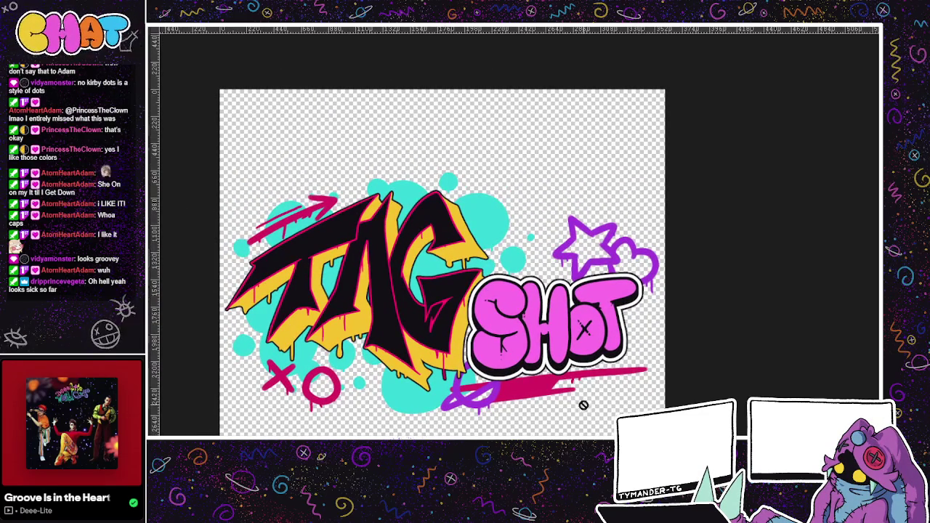
pyautogui.scroll(-1, 639, 349)
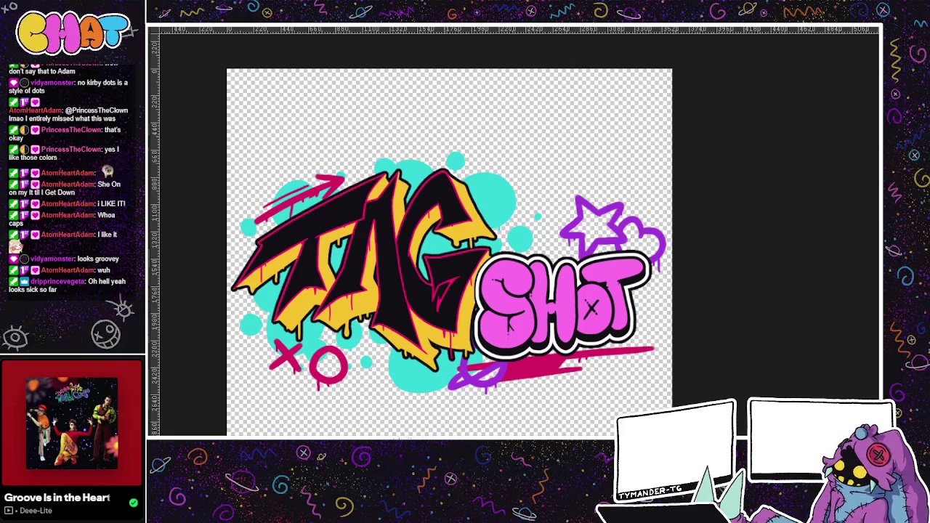
pyautogui.moveTo(644, 213); pyautogui.dragTo(626, 180)
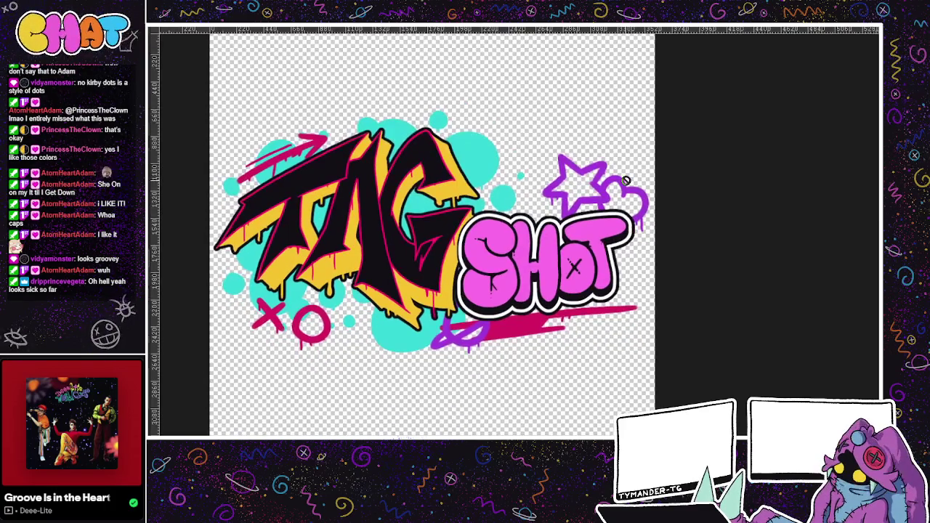
pyautogui.scroll(-2, 626, 181)
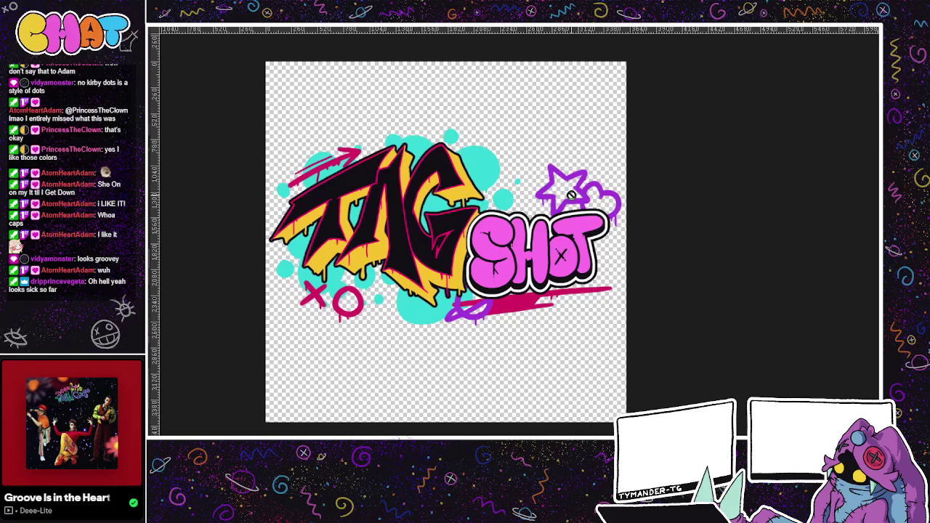
pyautogui.moveTo(571, 195); pyautogui.dragTo(562, 199)
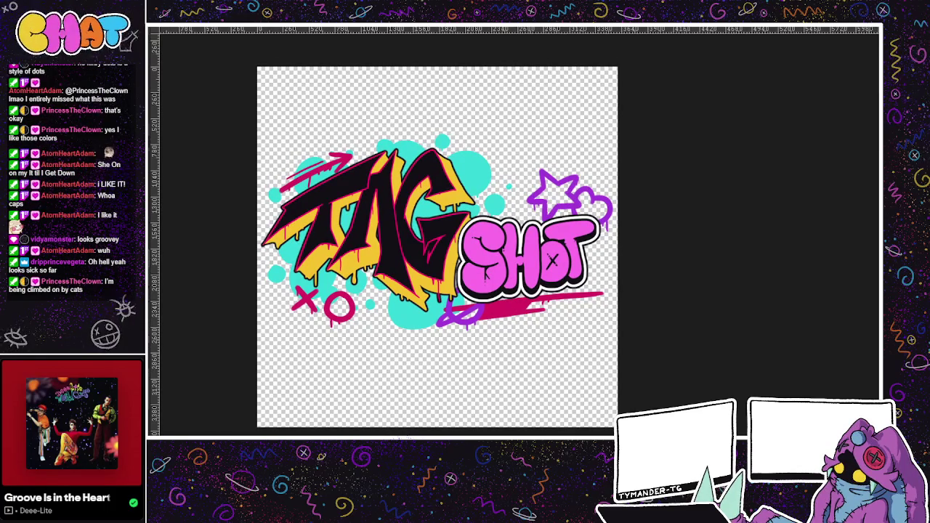
pyautogui.moveTo(562, 392); pyautogui.dragTo(494, 418)
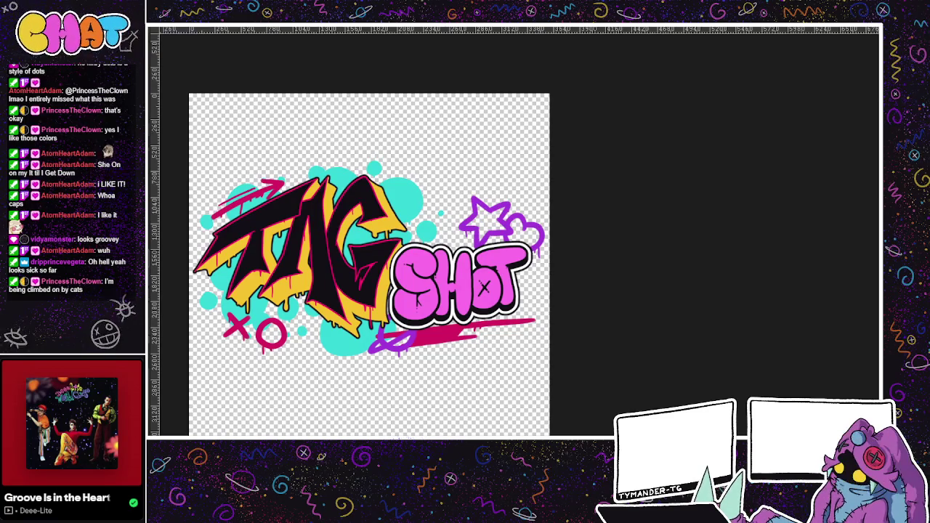
pyautogui.hotkey('ctrl', ',')
pyautogui.hotkey('ctrl', ',')
pyautogui.hotkey('ctrl', ',')
pyautogui.hotkey('ctrl', ',')
pyautogui.moveTo(443, 373); pyautogui.dragTo(534, 360)
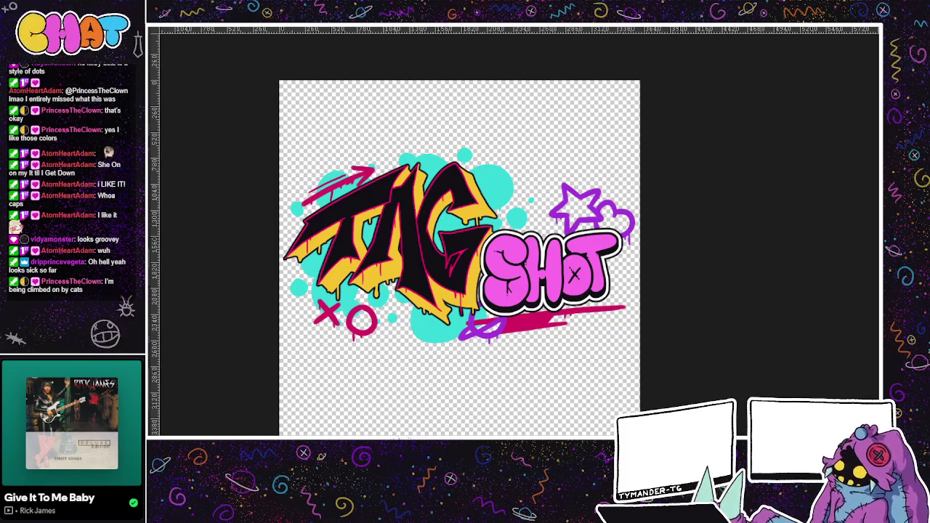
pyautogui.scroll(2, 462, 287)
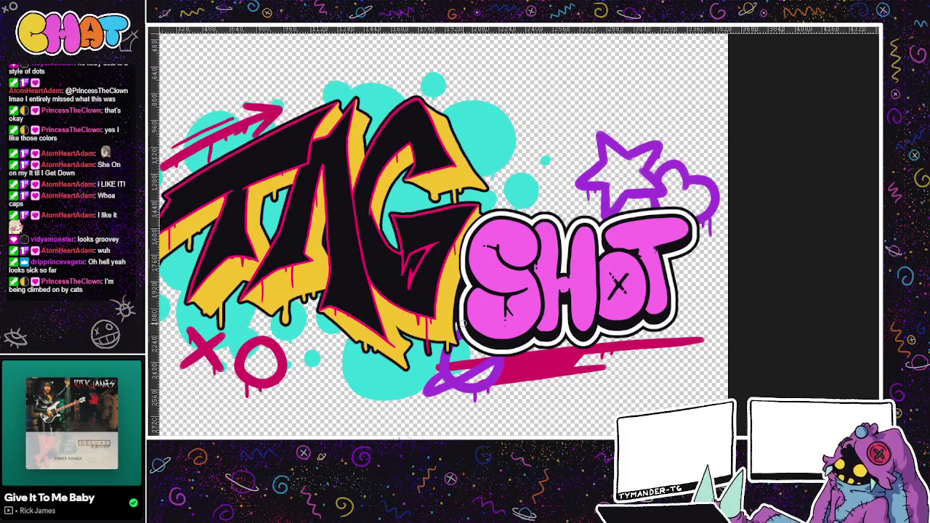
pyautogui.moveTo(481, 262); pyautogui.dragTo(500, 275)
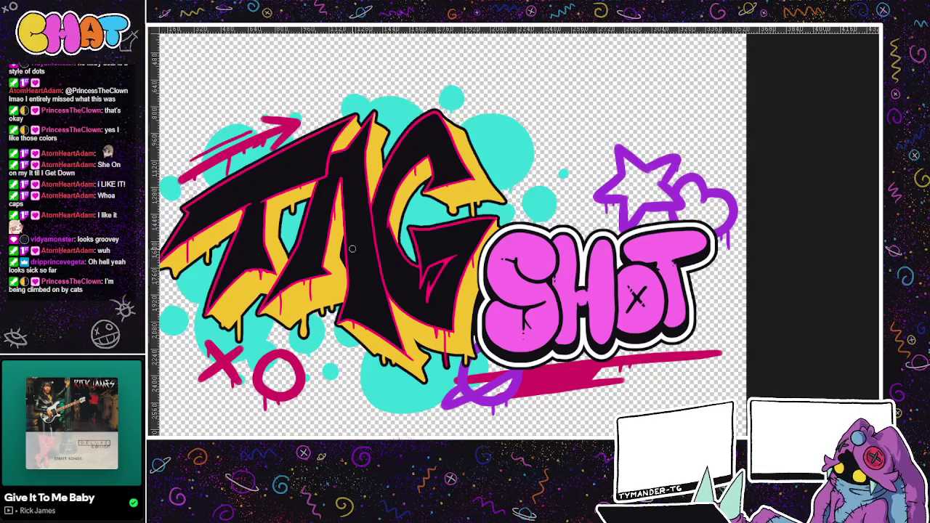
pyautogui.hscroll(-2, 387, 329)
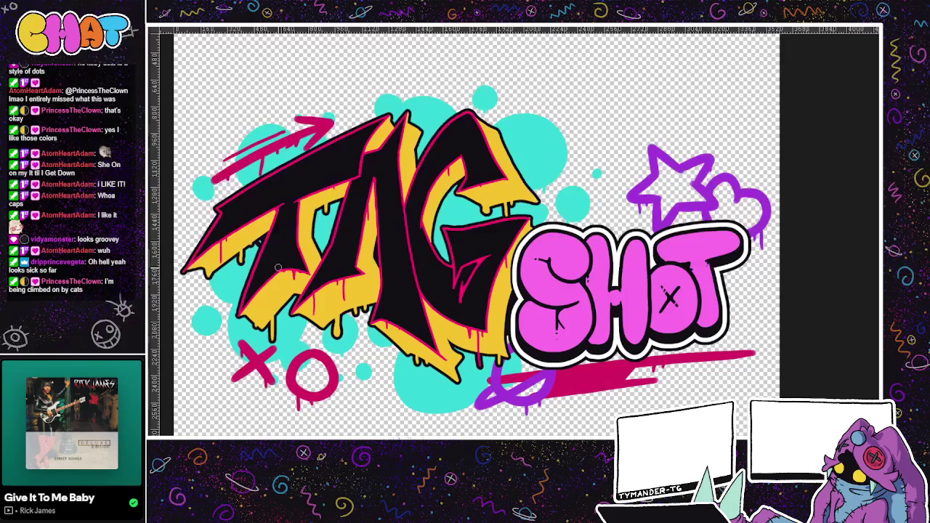
pyautogui.hscroll(-2, 364, 305)
pyautogui.scroll(3, 418, 339)
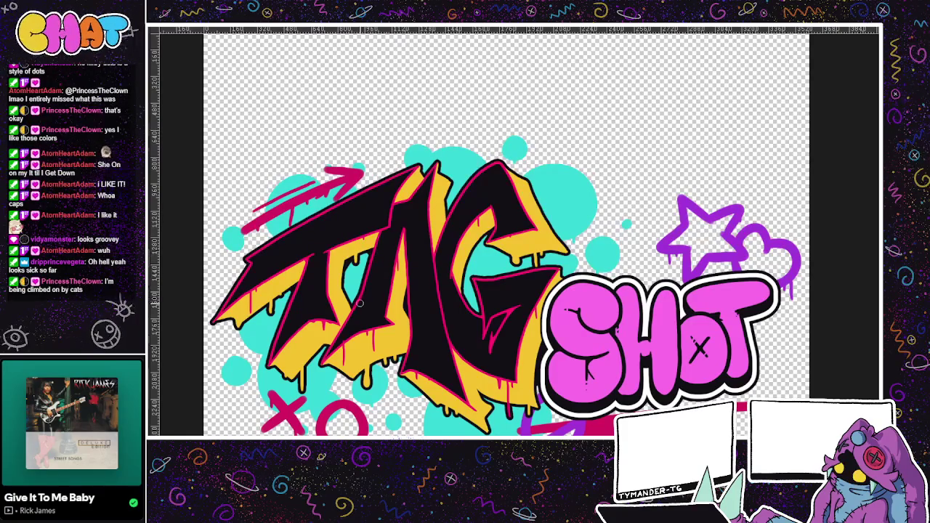
pyautogui.moveTo(487, 337)
pyautogui.mouseDown()
pyautogui.moveTo(519, 318)
pyautogui.moveTo(494, 323)
pyautogui.mouseUp()
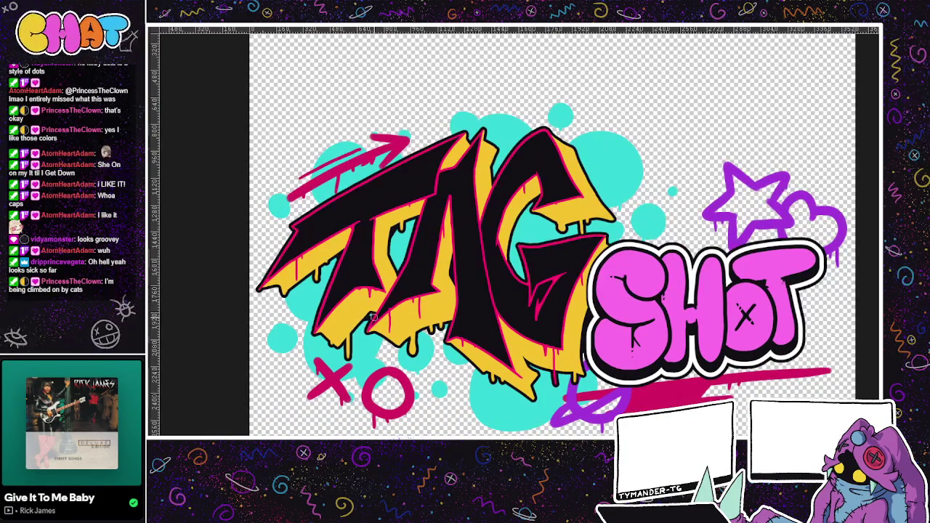
pyautogui.moveTo(566, 398); pyautogui.dragTo(564, 390)
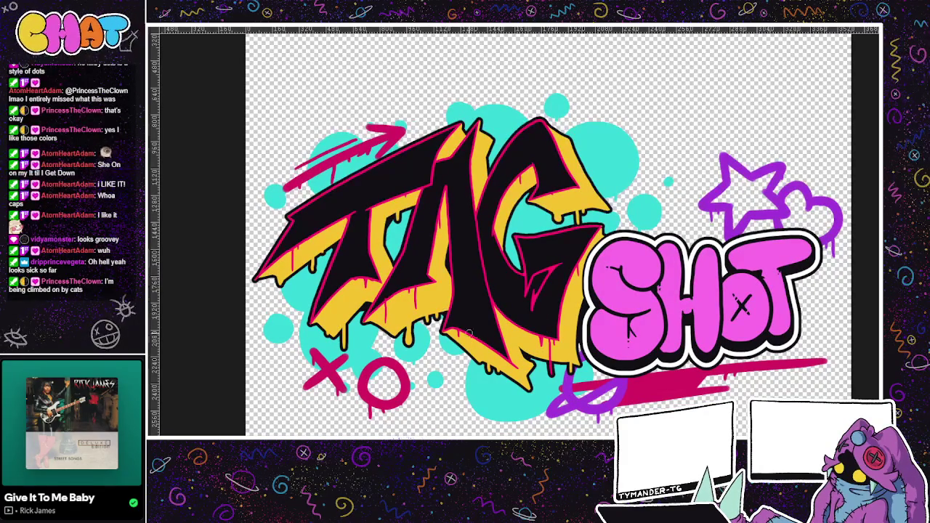
pyautogui.moveTo(597, 336); pyautogui.dragTo(594, 365)
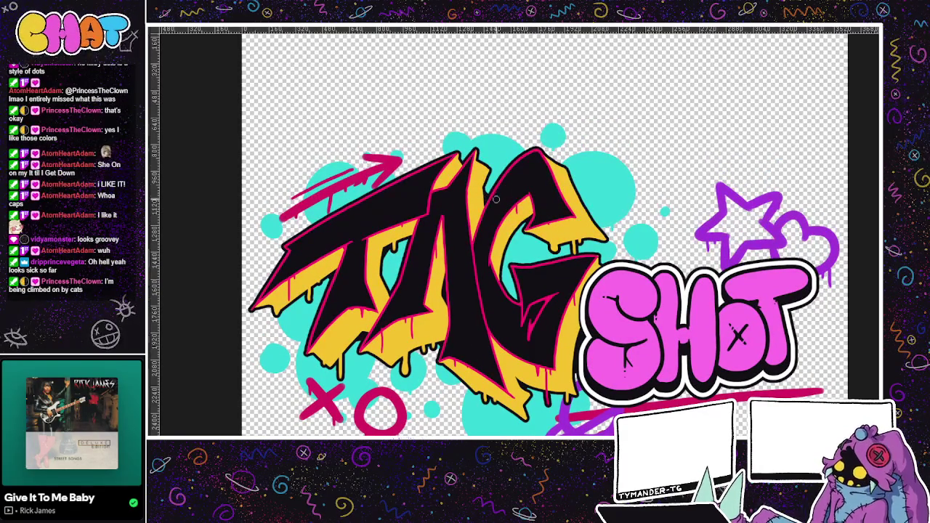
pyautogui.moveTo(662, 339)
pyautogui.mouseDown()
pyautogui.moveTo(628, 321)
pyautogui.moveTo(579, 318)
pyautogui.mouseUp()
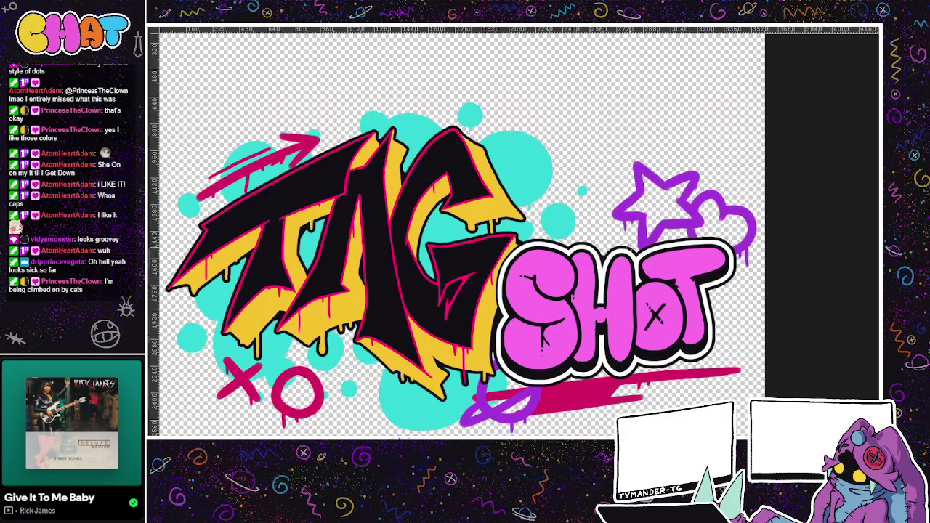
pyautogui.scroll(2, 613, 258)
pyautogui.scroll(2, 613, 258)
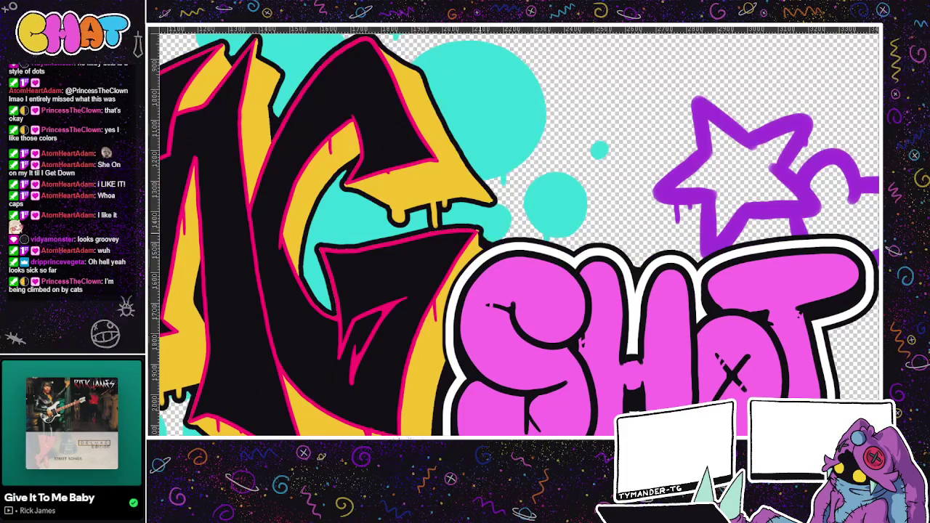
pyautogui.scroll(-2, 485, 255)
pyautogui.scroll(-2, 486, 255)
pyautogui.scroll(-1, 622, 336)
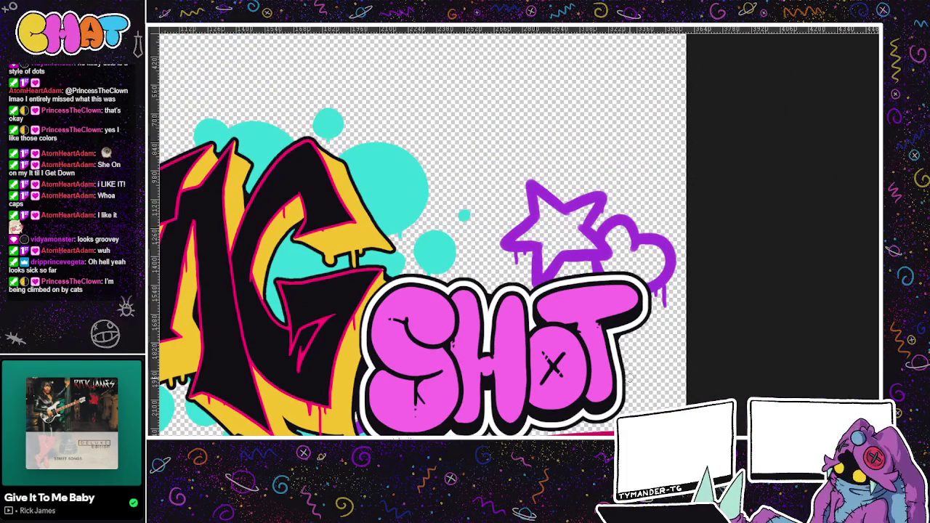
pyautogui.scroll(-3, 625, 320)
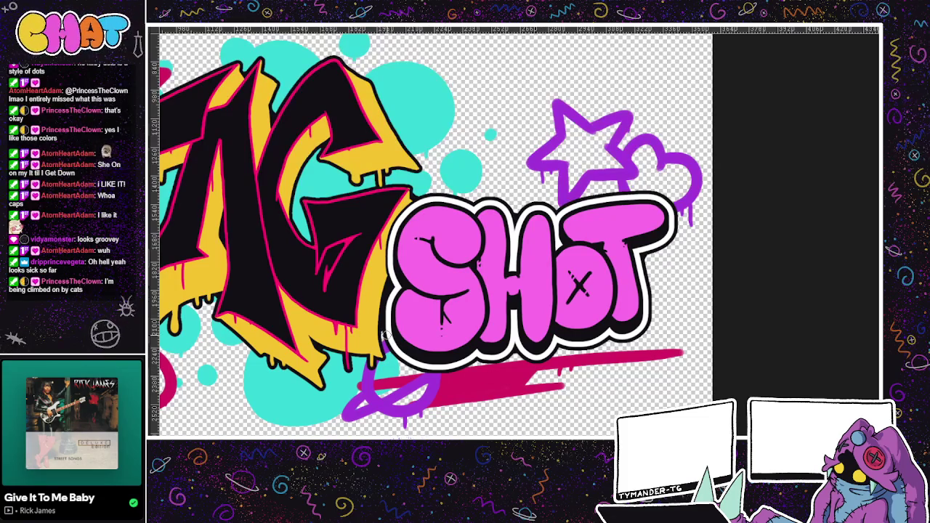
pyautogui.moveTo(498, 374); pyautogui.dragTo(576, 377)
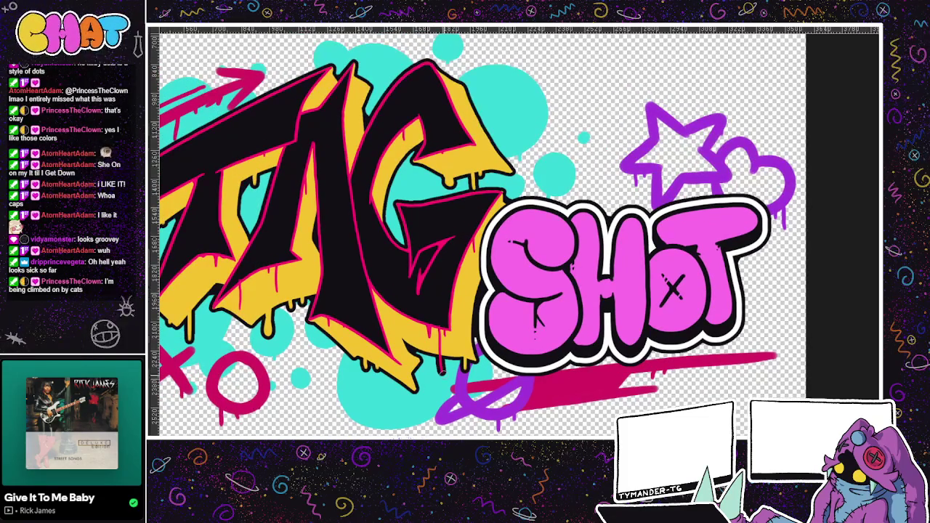
pyautogui.scroll(-1, 491, 401)
pyautogui.scroll(-1, 516, 400)
pyautogui.scroll(-1, 553, 400)
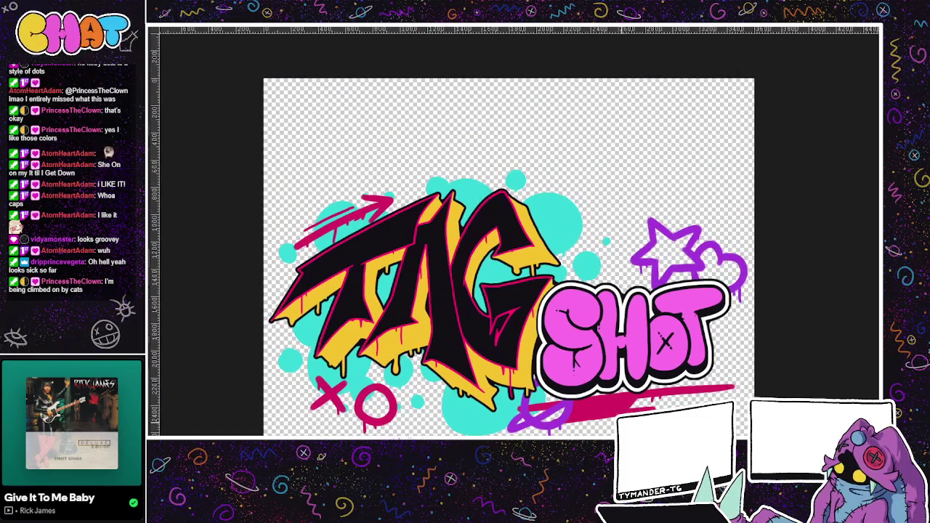
# Step: Zoom in and paint a short black stroke filling the gap inside the G
pyautogui.scroll(-1, 593, 398)
pyautogui.scroll(-1, 585, 415)
pyautogui.scroll(-1, 563, 398)
pyautogui.scroll(-1, 534, 372)
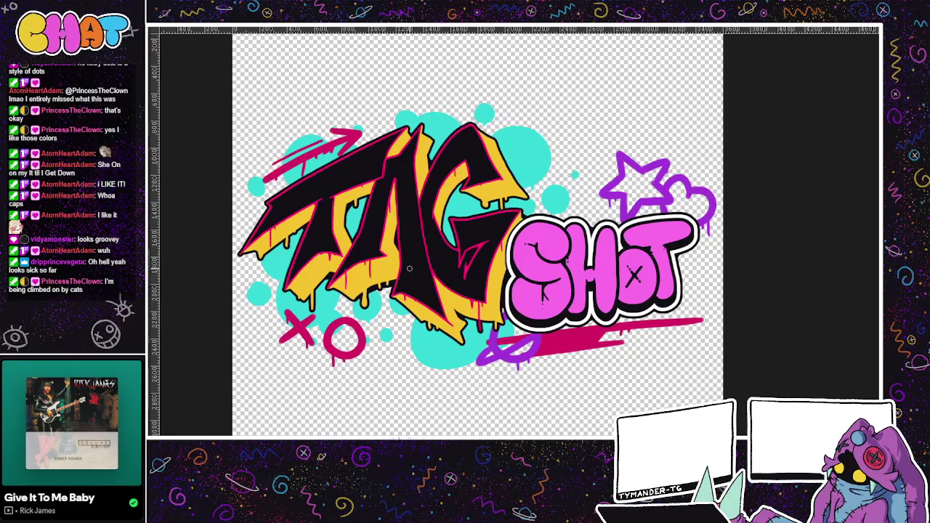
pyautogui.hotkey('ctrl', 'z')
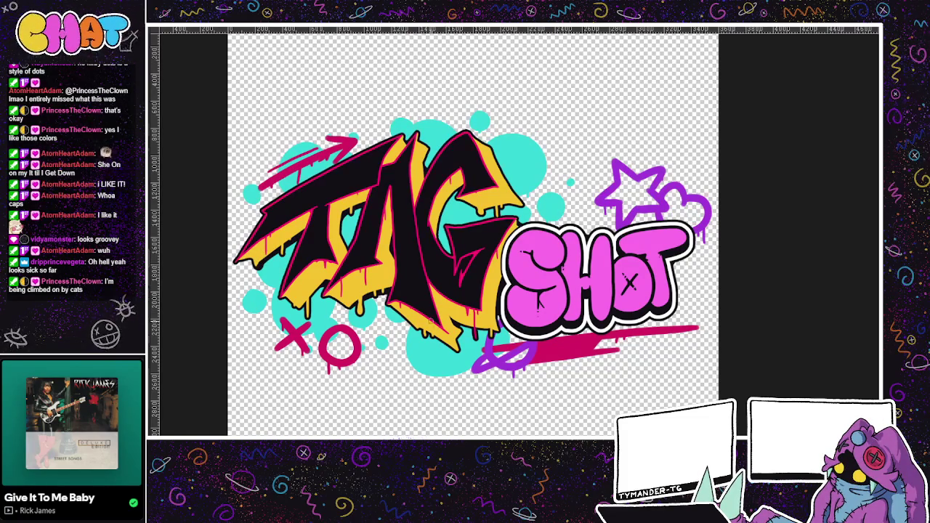
pyautogui.scroll(2, 473, 233)
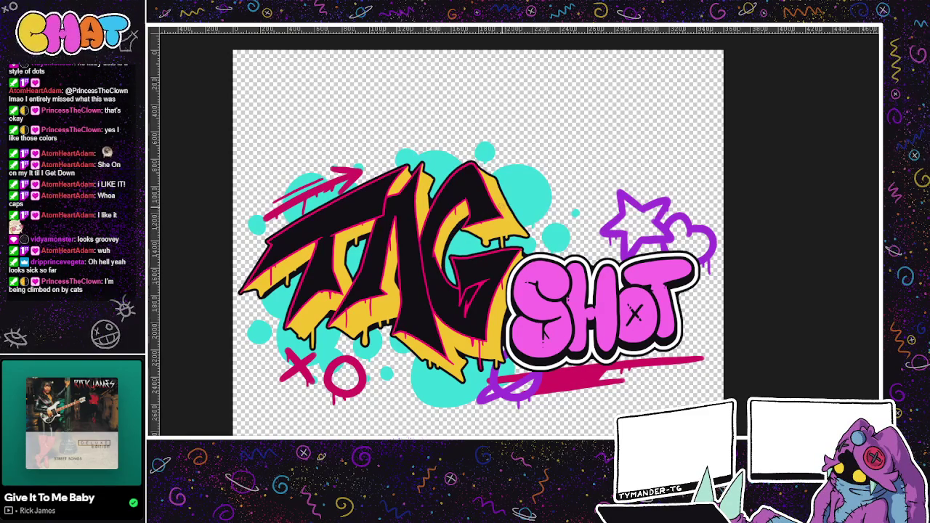
pyautogui.moveTo(454, 257); pyautogui.dragTo(452, 284)
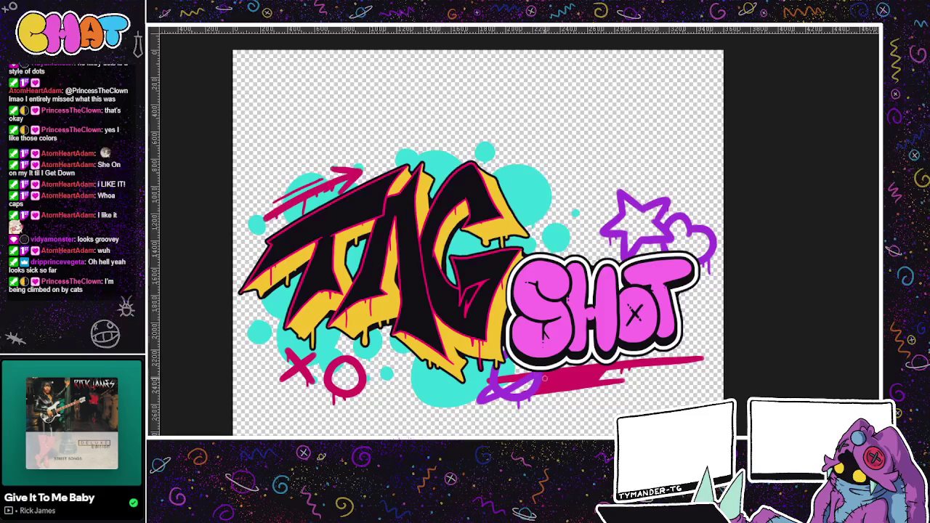
# Step: Pan around the artwork and zoom back out
pyautogui.moveTo(548, 385); pyautogui.dragTo(542, 399)
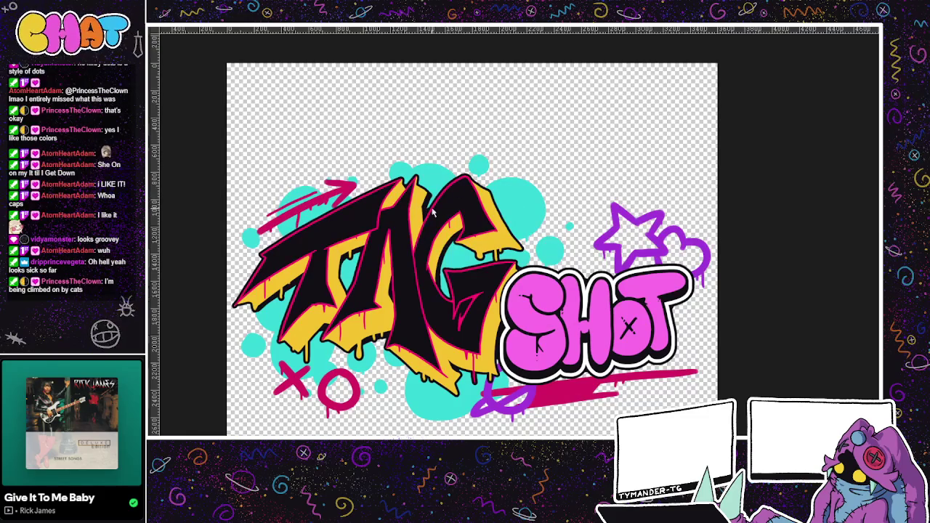
pyautogui.moveTo(598, 354); pyautogui.dragTo(645, 320)
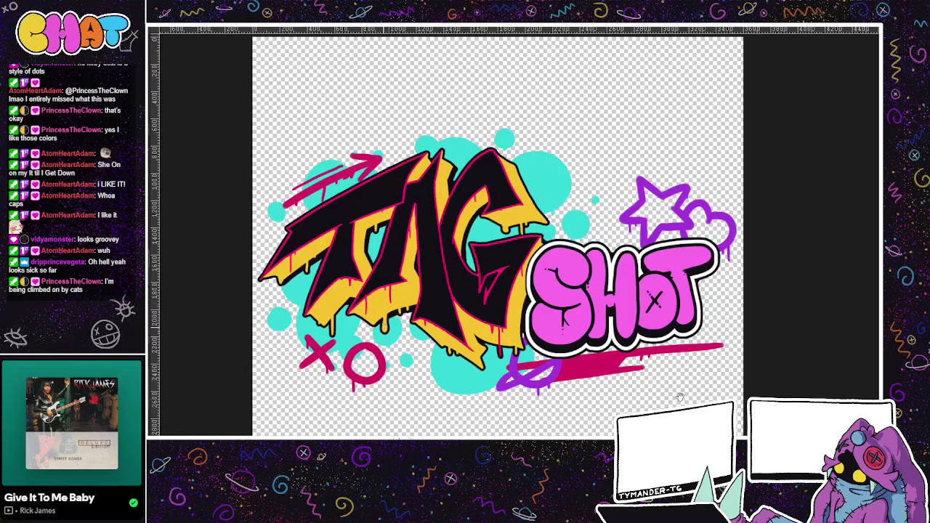
pyautogui.hscroll(2, 383, 329)
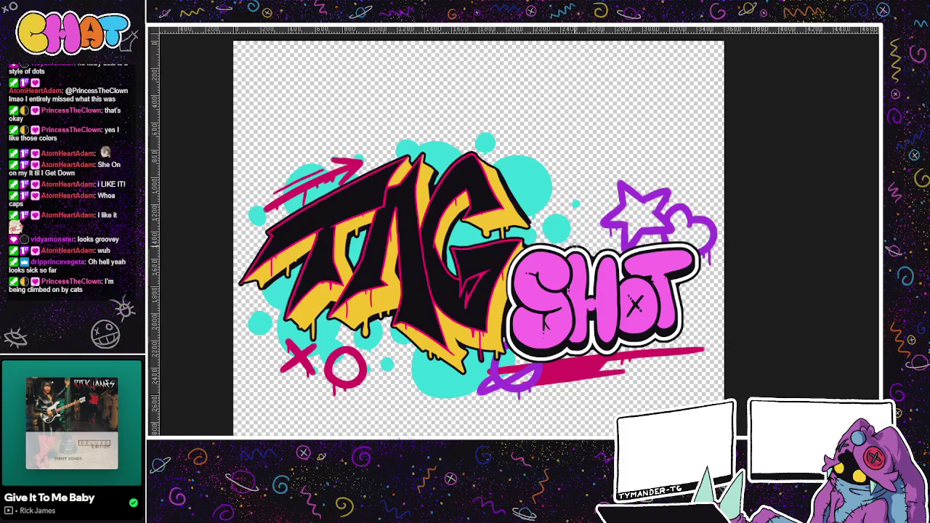
pyautogui.moveTo(657, 369); pyautogui.dragTo(645, 338)
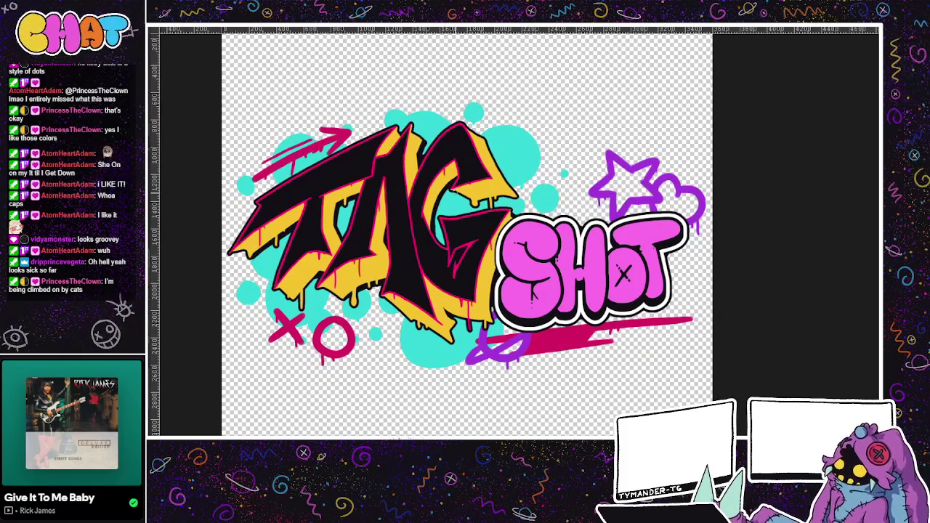
pyautogui.scroll(-2, 571, 310)
pyautogui.scroll(-3, 571, 310)
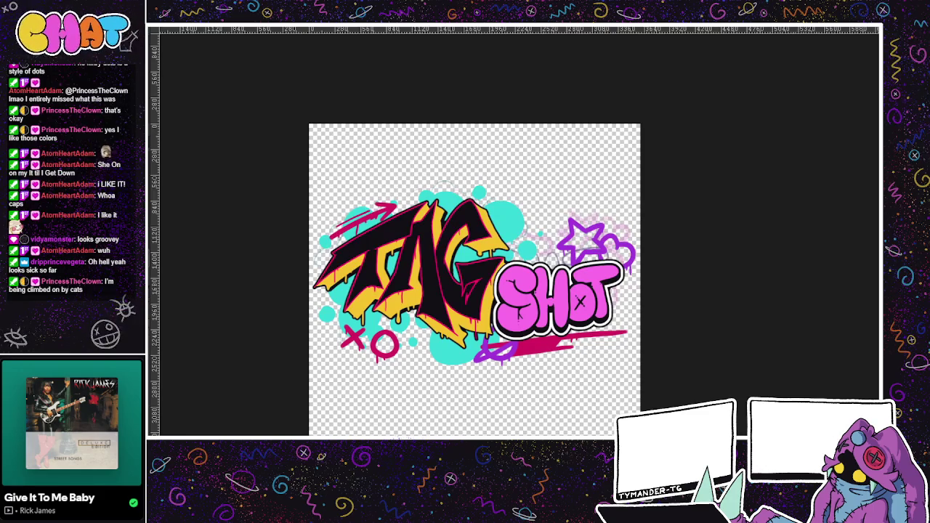
# Step: Crop the canvas to a lasso around the artwork, deselect, and hide the background decorations
pyautogui.moveTo(639, 132); pyautogui.dragTo(726, 181)
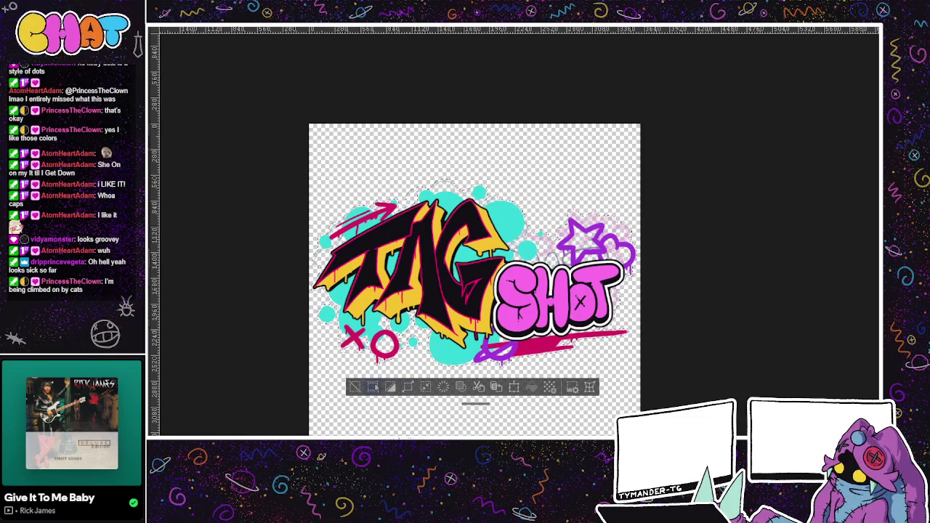
pyautogui.click(426, 387)
pyautogui.click(400, 377)
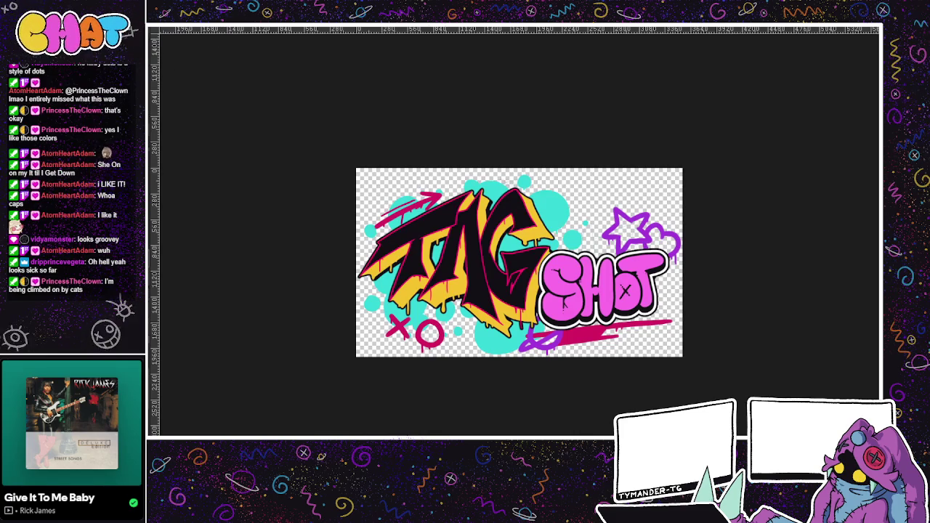
pyautogui.hotkey('ctrl', 'z')
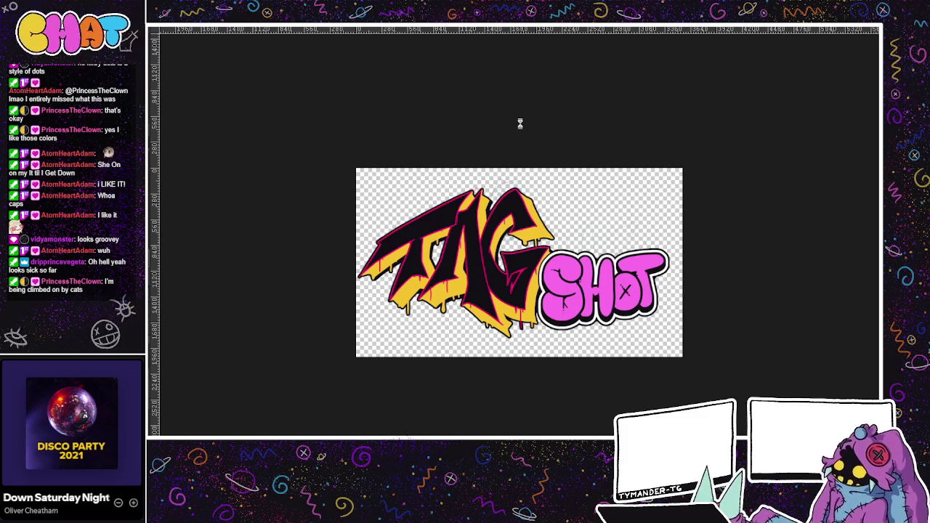
# Step: Zoom in and sketch a trial T above the SHOT lettering
pyautogui.moveTo(453, 125); pyautogui.dragTo(417, 87)
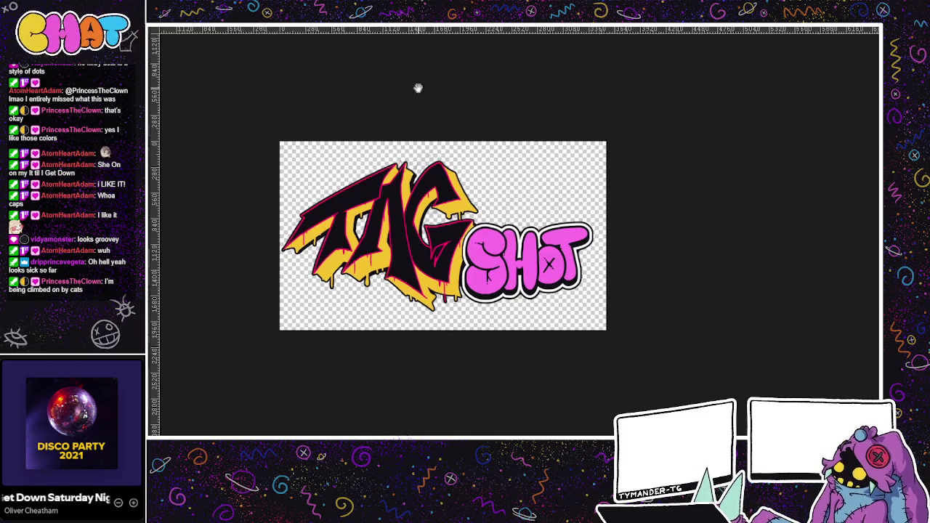
pyautogui.scroll(2, 519, 242)
pyautogui.moveTo(518, 242); pyautogui.dragTo(510, 228)
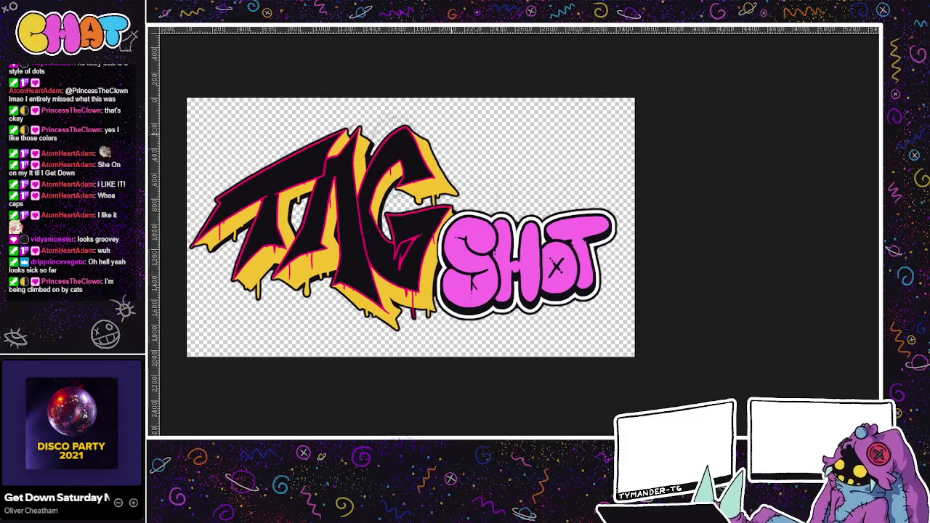
pyautogui.scroll(1, 510, 228)
pyautogui.scroll(2, 527, 218)
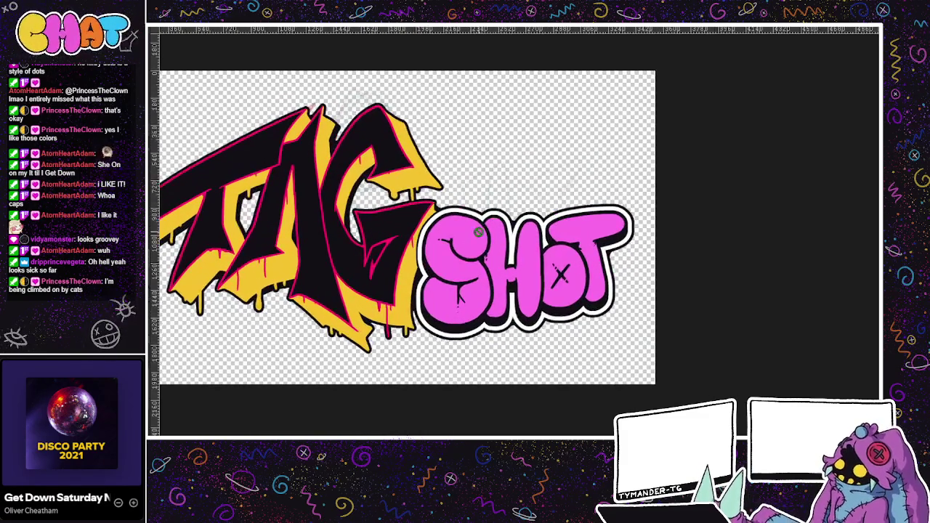
pyautogui.scroll(1, 442, 286)
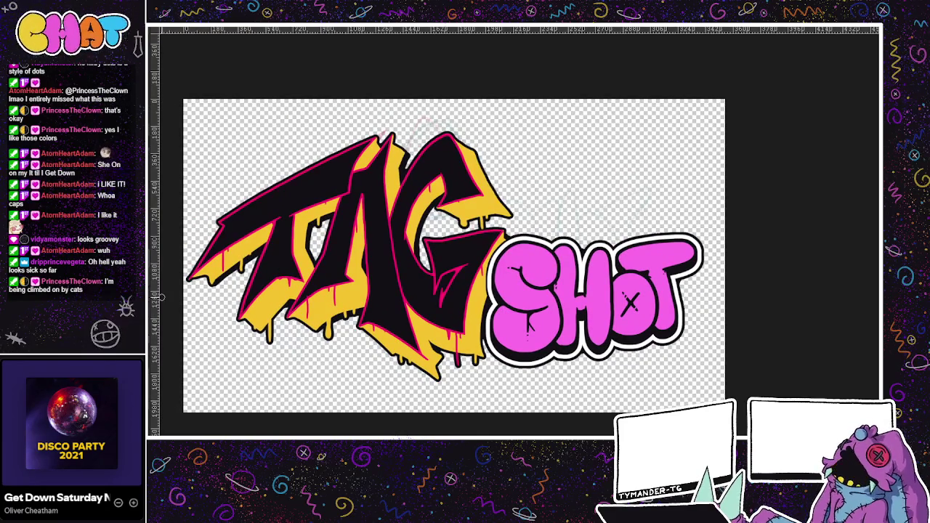
pyautogui.moveTo(525, 169)
pyautogui.mouseDown()
pyautogui.moveTo(585, 132)
pyautogui.moveTo(550, 195)
pyautogui.mouseUp()
pyautogui.hotkey('ctrl', 'z')
pyautogui.moveTo(556, 146); pyautogui.dragTo(550, 196)
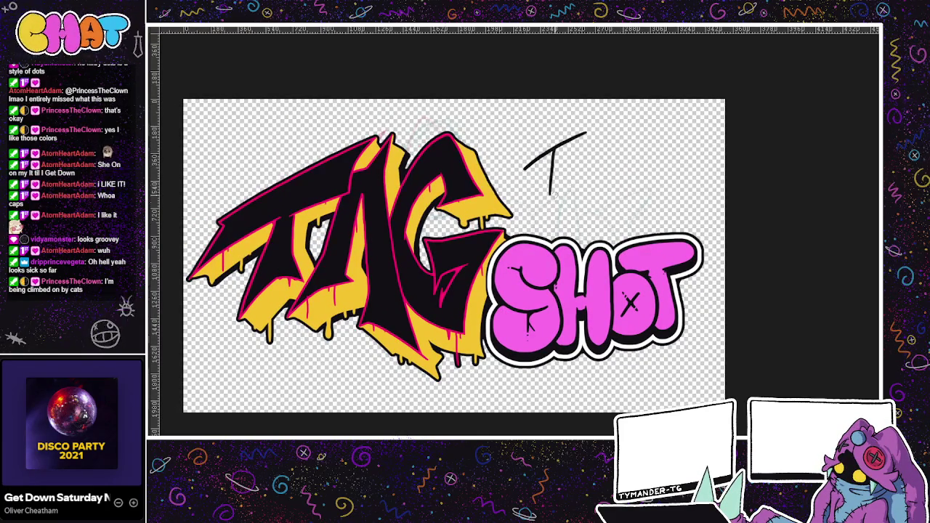
# Step: Sketch and redraw an S beside the T, then undo the TS strokes
pyautogui.moveTo(587, 169); pyautogui.dragTo(568, 203)
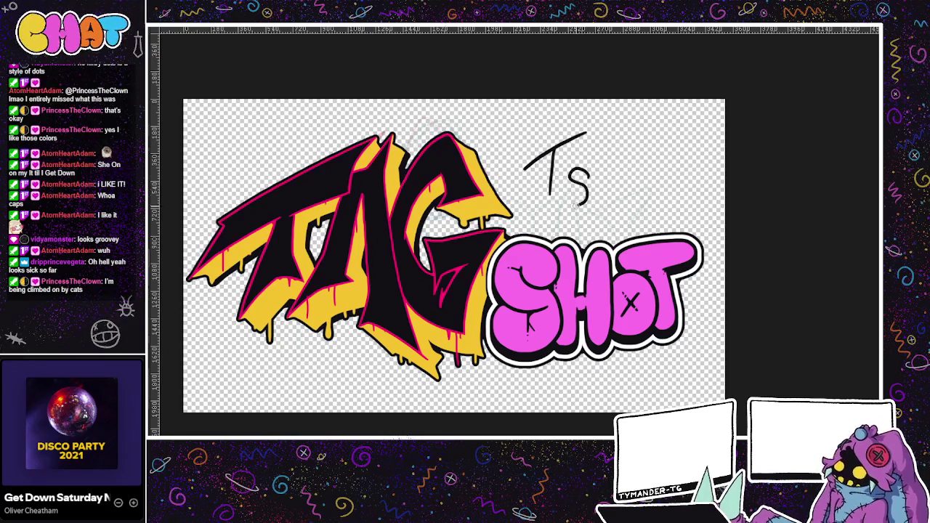
pyautogui.hotkey('ctrl', 'z')
pyautogui.moveTo(589, 169); pyautogui.dragTo(567, 203)
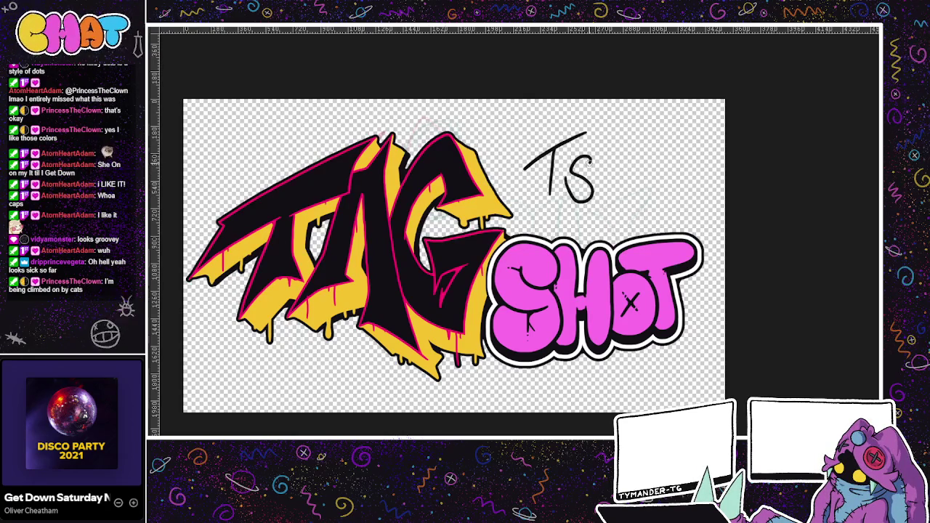
pyautogui.hotkey('ctrl', 'z')
pyautogui.moveTo(591, 155); pyautogui.dragTo(569, 200)
pyautogui.hotkey('ctrl', 'z')
pyautogui.hotkey('ctrl', 'z')
pyautogui.hotkey('ctrl', 'z')
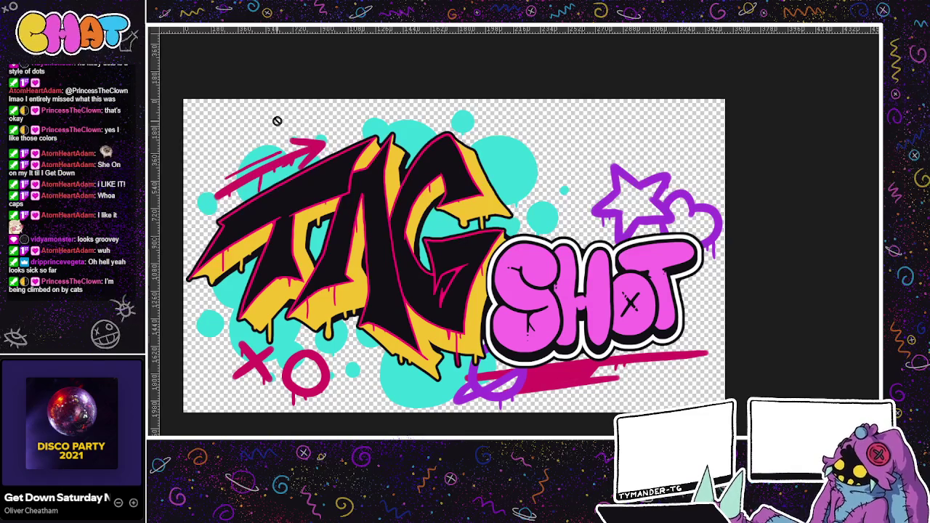
pyautogui.moveTo(277, 120); pyautogui.dragTo(252, 135)
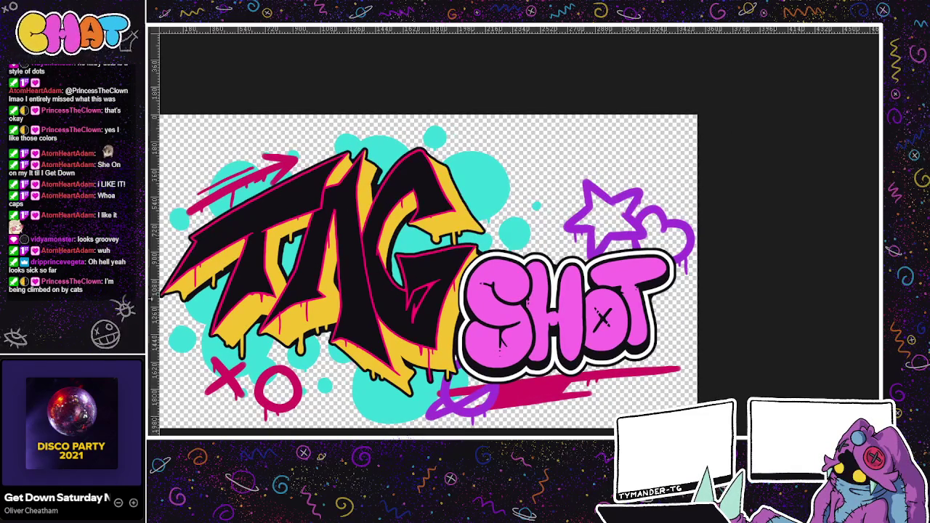
pyautogui.hotkey('alt', 'BackSpace')
pyautogui.hotkey('ctrl', 'z')
pyautogui.scroll(-2, 576, 295)
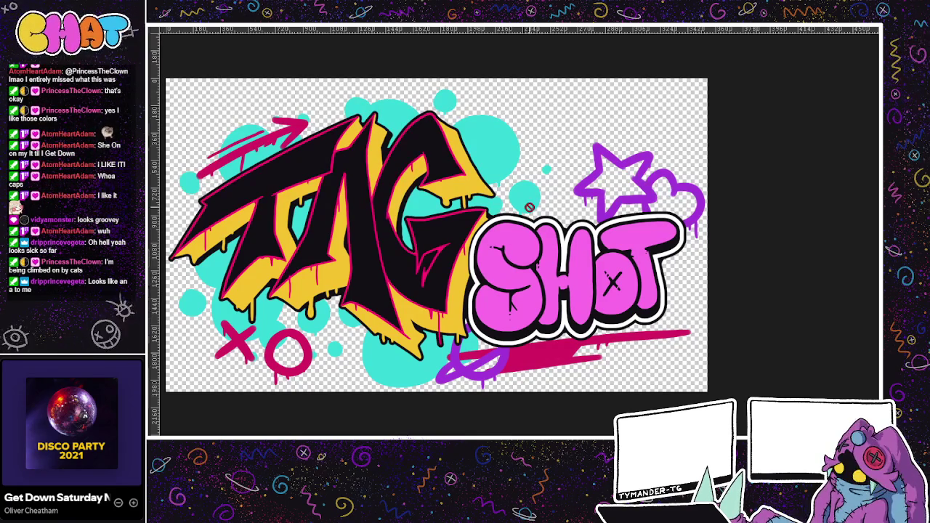
pyautogui.hotkey('ctrl', '-')
pyautogui.scroll(3, 593, 234)
pyautogui.scroll(2, 402, 282)
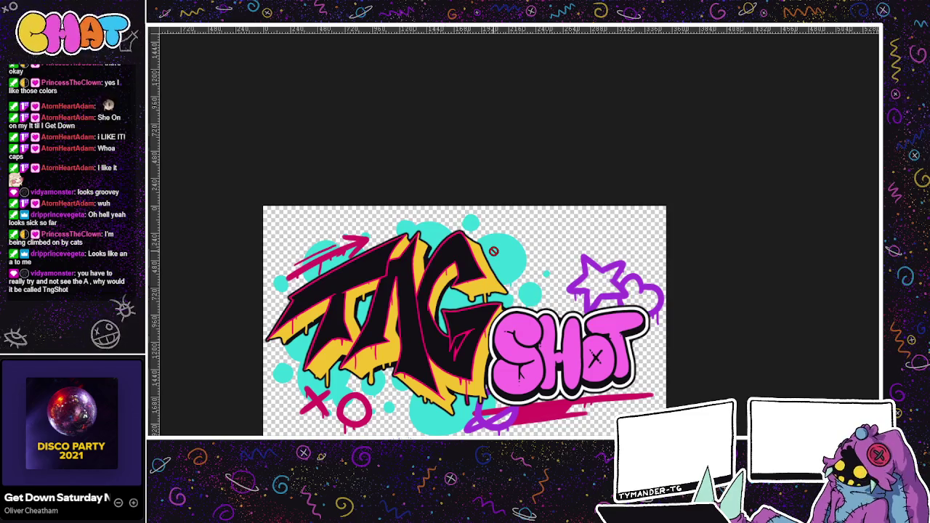
pyautogui.moveTo(493, 251); pyautogui.dragTo(461, 193)
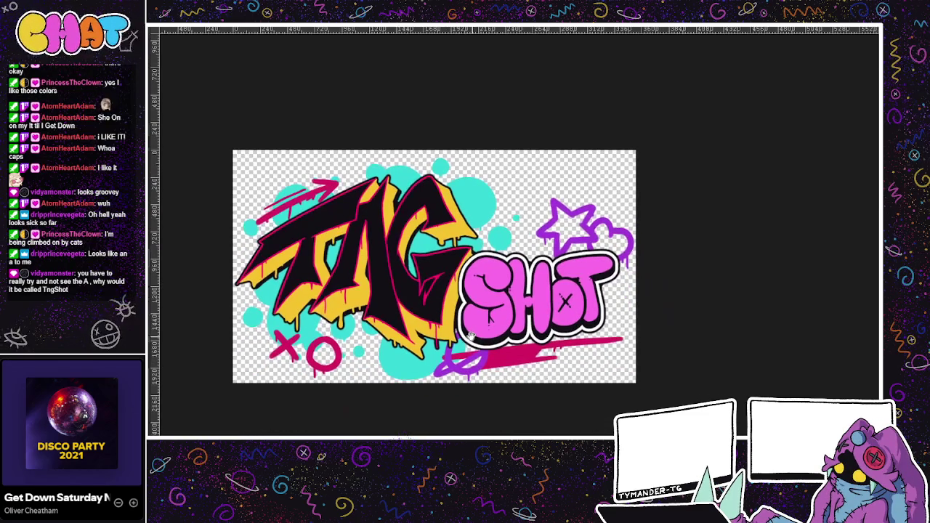
pyautogui.moveTo(457, 319)
pyautogui.mouseDown()
pyautogui.moveTo(533, 353)
pyautogui.moveTo(462, 354)
pyautogui.mouseUp()
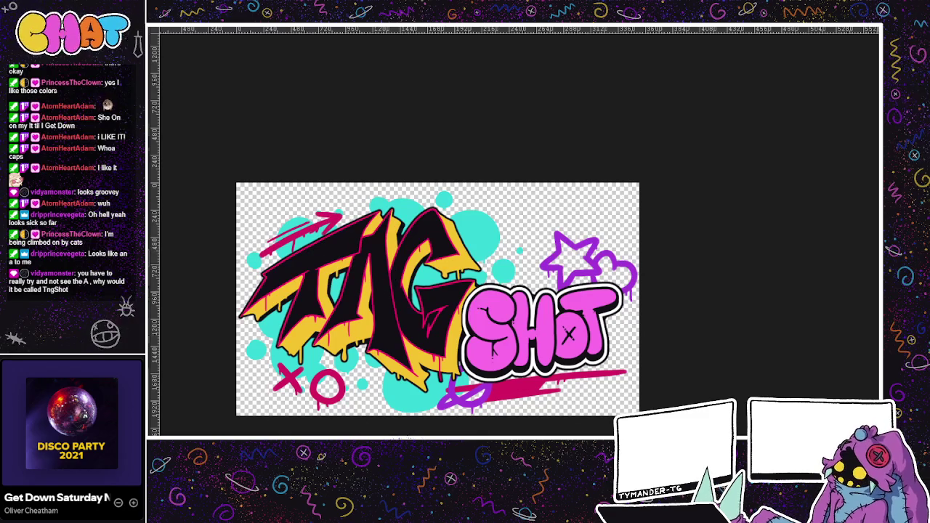
# Step: Try pink crossbar strokes across the A, undoing the trial strokes while adjusting the view
pyautogui.moveTo(332, 268); pyautogui.dragTo(385, 289)
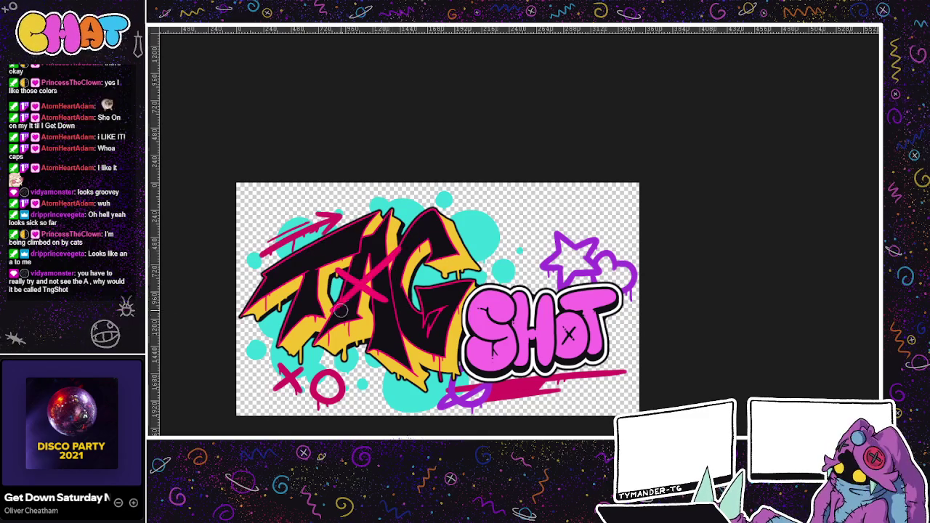
pyautogui.hotkey('ctrl', 'z')
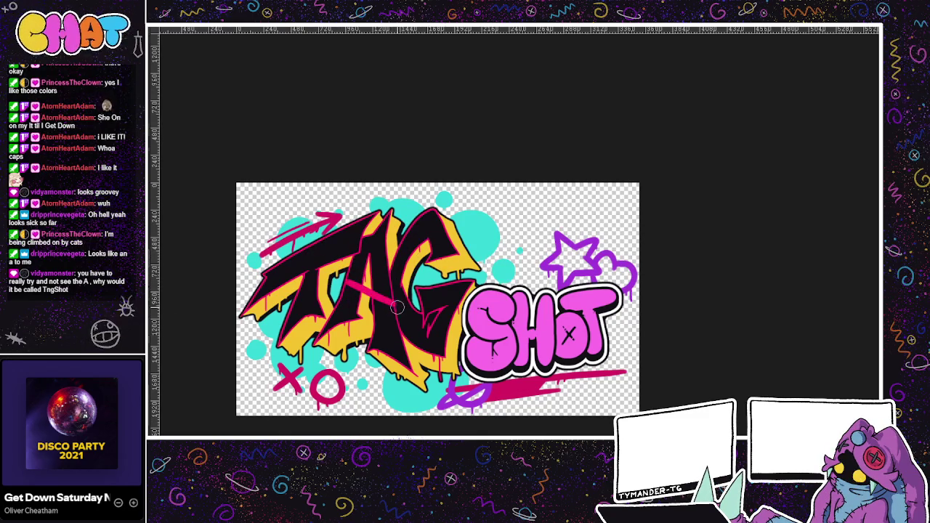
pyautogui.moveTo(354, 280)
pyautogui.mouseDown()
pyautogui.moveTo(389, 301)
pyautogui.moveTo(353, 304)
pyautogui.mouseUp()
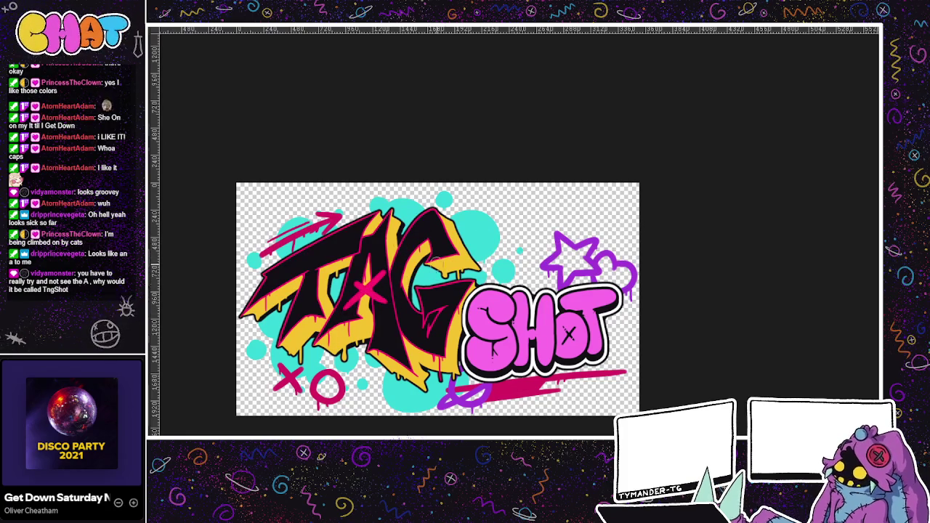
pyautogui.moveTo(538, 271)
pyautogui.mouseDown()
pyautogui.moveTo(567, 251)
pyautogui.moveTo(629, 254)
pyautogui.moveTo(626, 269)
pyautogui.mouseUp()
pyautogui.scroll(1, 622, 254)
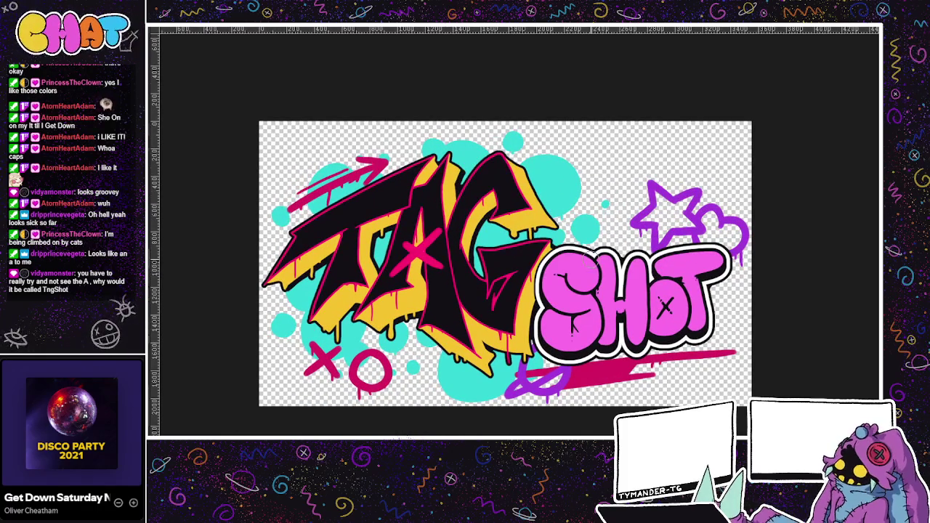
pyautogui.click(418, 252)
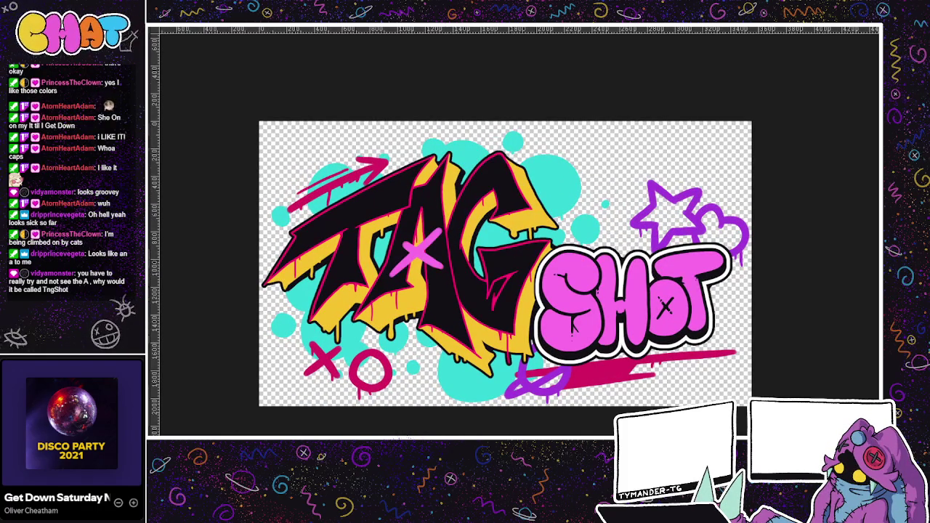
pyautogui.moveTo(577, 319)
pyautogui.mouseDown()
pyautogui.moveTo(587, 385)
pyautogui.moveTo(314, 332)
pyautogui.mouseUp()
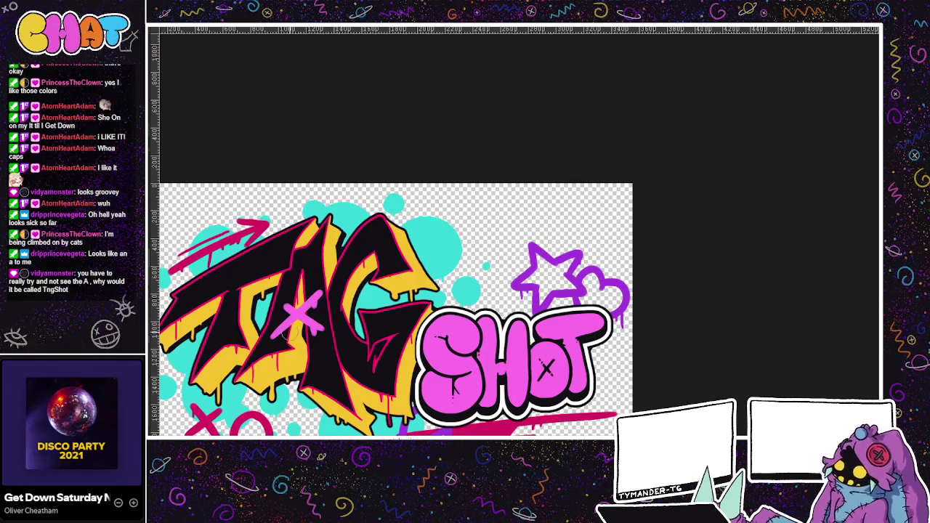
pyautogui.moveTo(280, 325); pyautogui.dragTo(330, 330)
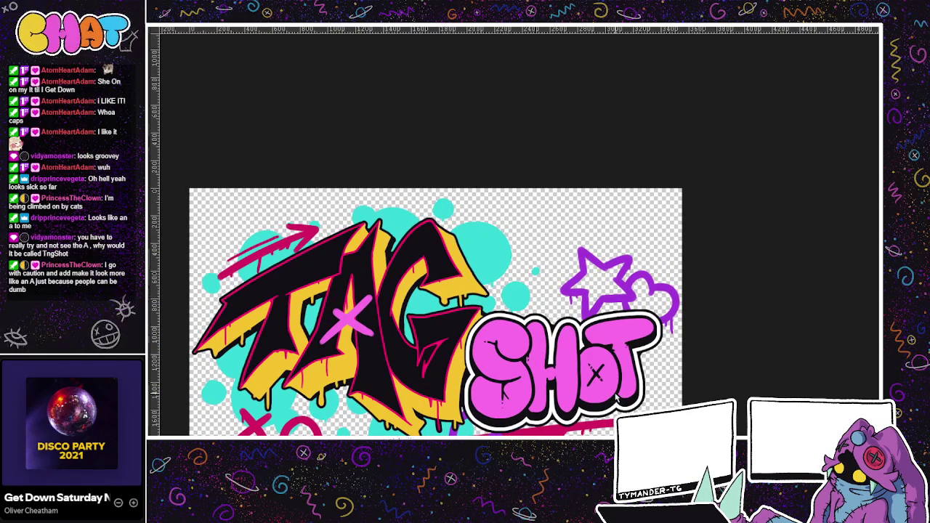
pyautogui.hotkey('ctrl', 'z')
pyautogui.hotkey('ctrl', 'z')
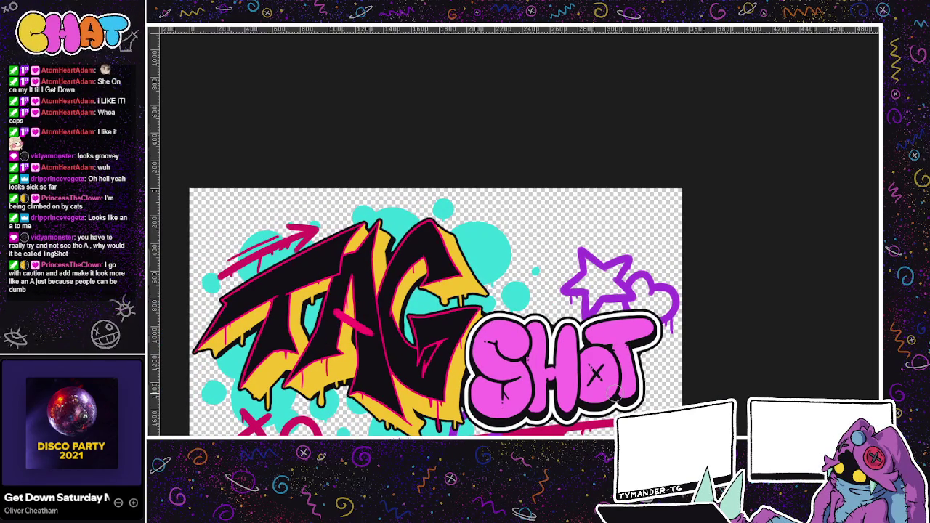
pyautogui.moveTo(445, 427); pyautogui.dragTo(463, 413)
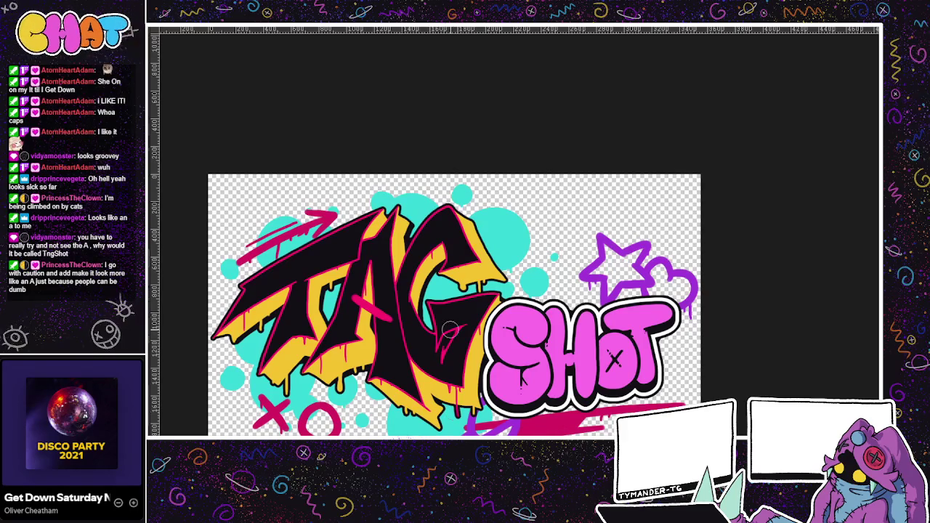
pyautogui.hotkey('ctrl', 'z')
# Step: Redraw the pink diagonal crossbar on the A several times, nudging its position higher
pyautogui.moveTo(344, 314); pyautogui.dragTo(383, 298)
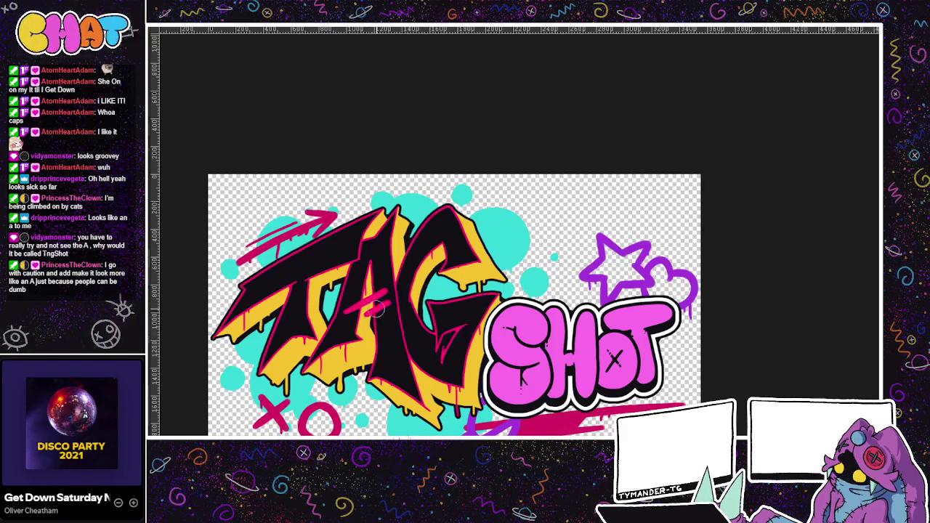
pyautogui.moveTo(558, 279); pyautogui.dragTo(635, 205)
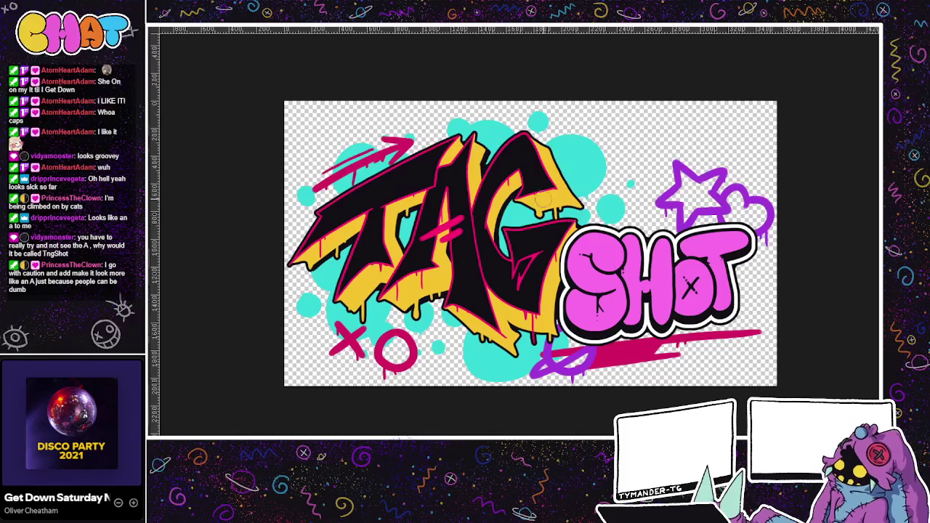
pyautogui.moveTo(459, 217); pyautogui.dragTo(420, 252)
pyautogui.hotkey('ctrl', 'z')
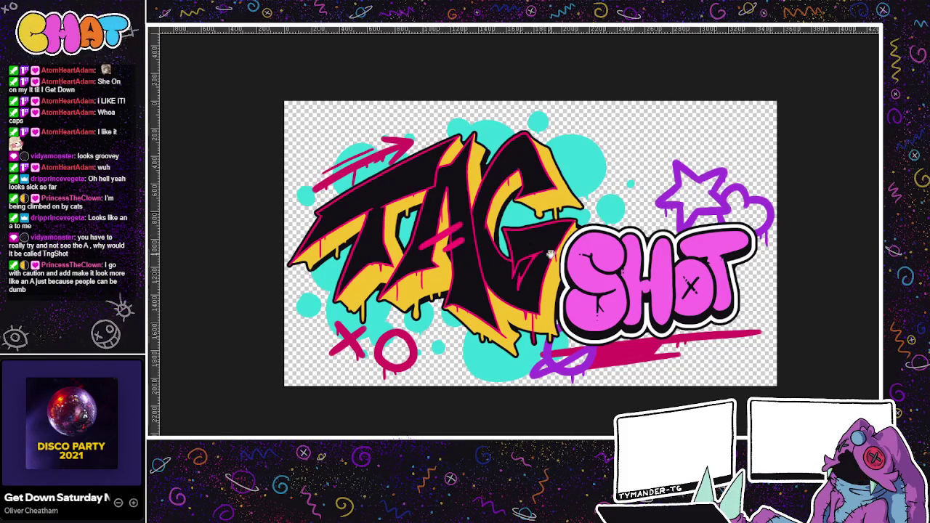
pyautogui.moveTo(543, 250); pyautogui.dragTo(568, 280)
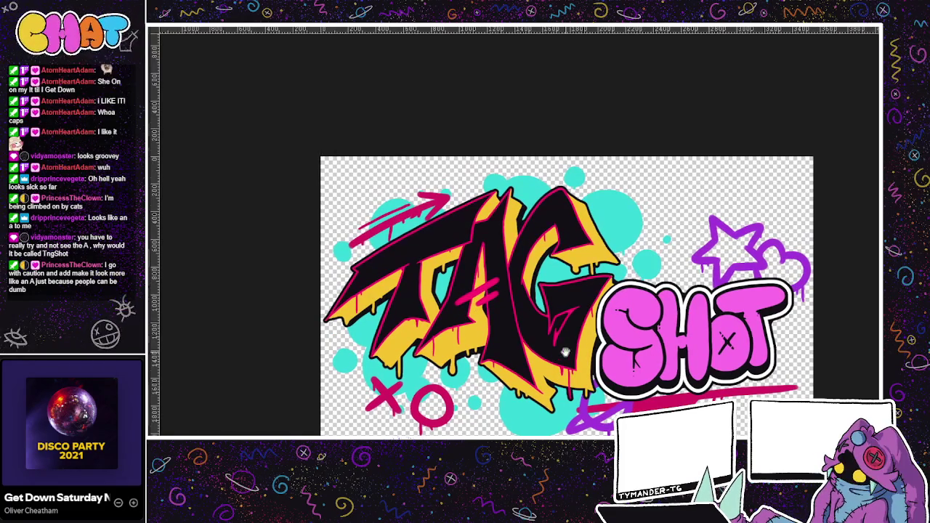
pyautogui.moveTo(576, 280)
pyautogui.mouseDown()
pyautogui.moveTo(609, 307)
pyautogui.moveTo(541, 295)
pyautogui.moveTo(444, 237)
pyautogui.mouseUp()
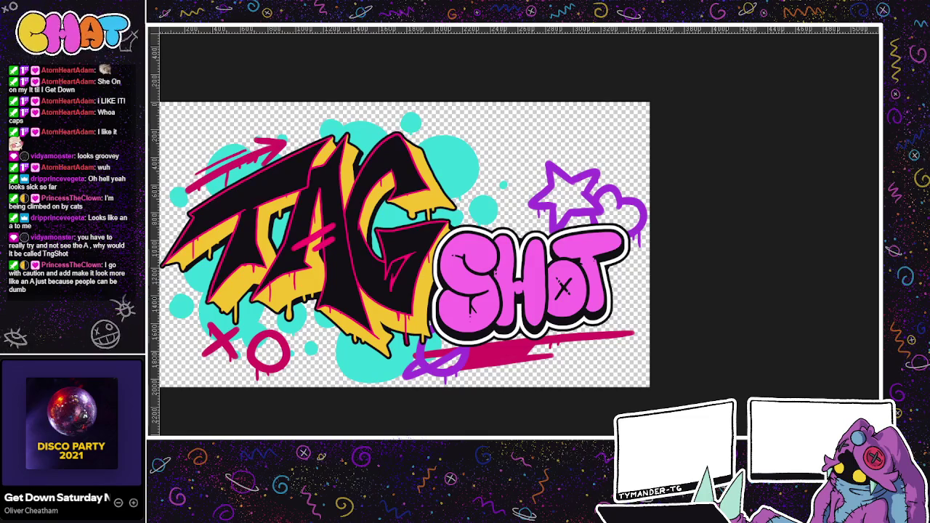
pyautogui.hotkey('ctrl', 'z')
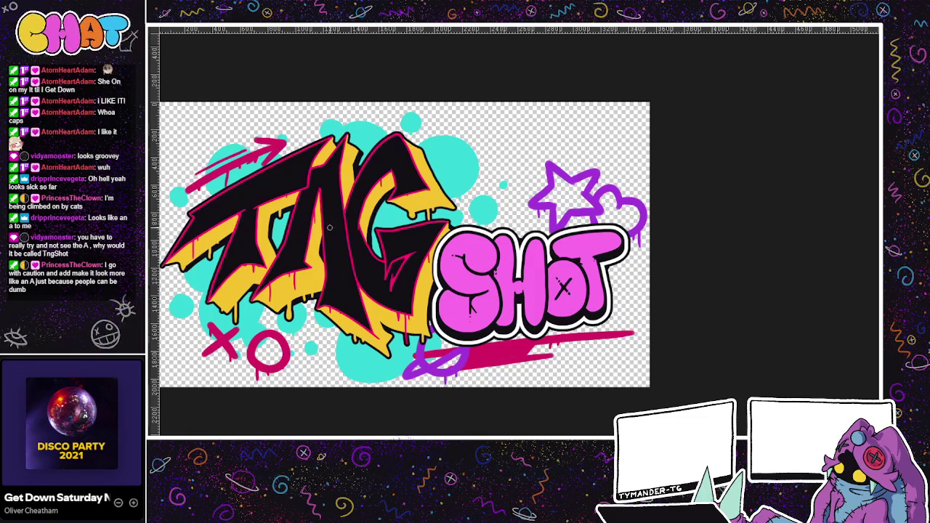
pyautogui.moveTo(327, 229); pyautogui.dragTo(282, 255)
pyautogui.hotkey('ctrl', 'z')
pyautogui.moveTo(331, 229); pyautogui.dragTo(289, 252)
pyautogui.hotkey('ctrl', 'z')
pyautogui.moveTo(331, 228); pyautogui.dragTo(296, 246)
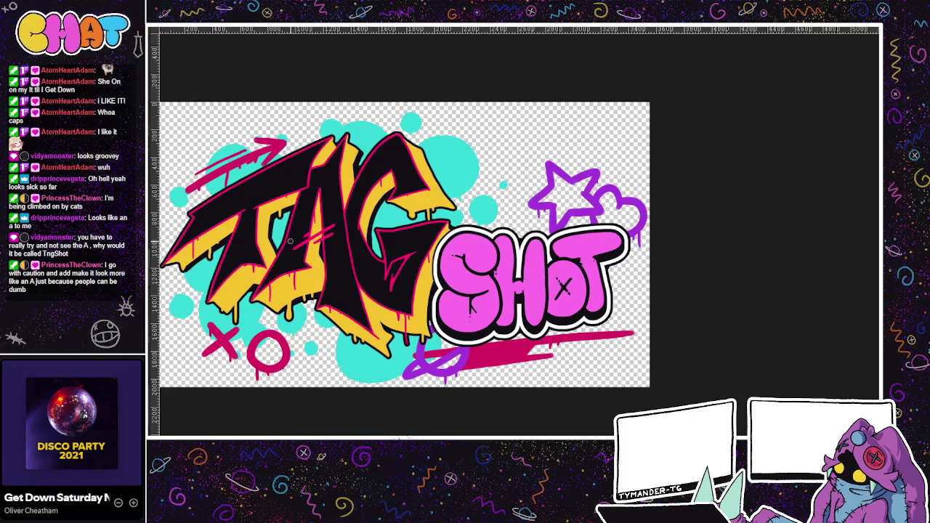
# Step: Zoom in on the A, add a pink stroke along its crossbar, then remove it
pyautogui.hscroll(-3, 514, 230)
pyautogui.scroll(1, 513, 231)
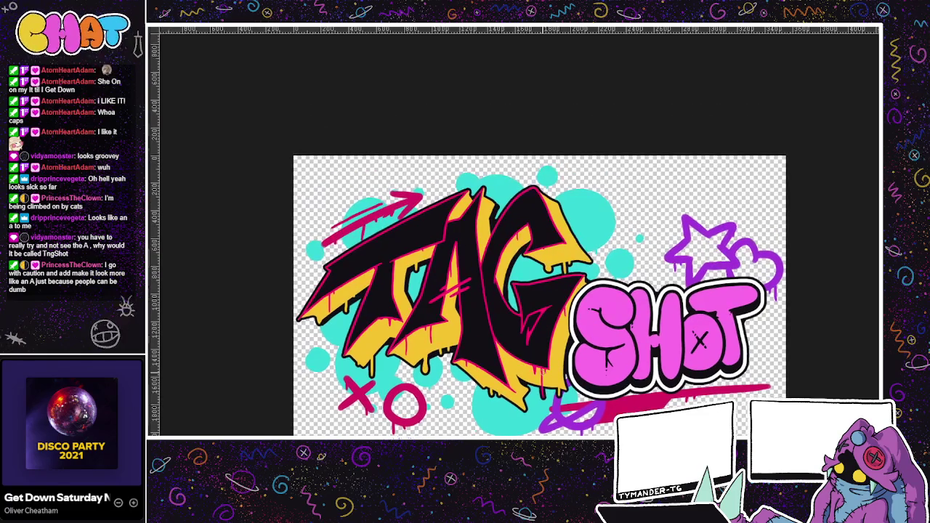
pyautogui.scroll(-1, 417, 383)
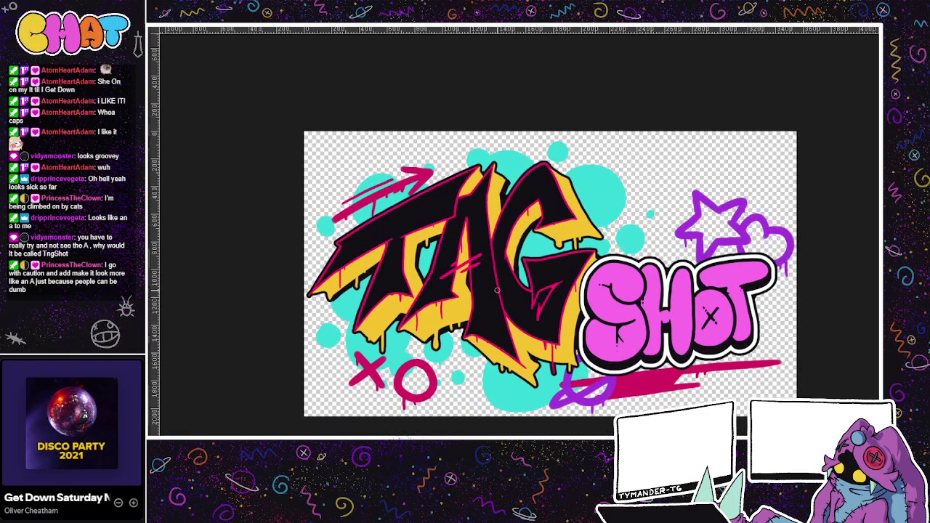
pyautogui.scroll(1, 567, 196)
pyautogui.scroll(1, 567, 196)
pyautogui.scroll(1, 551, 243)
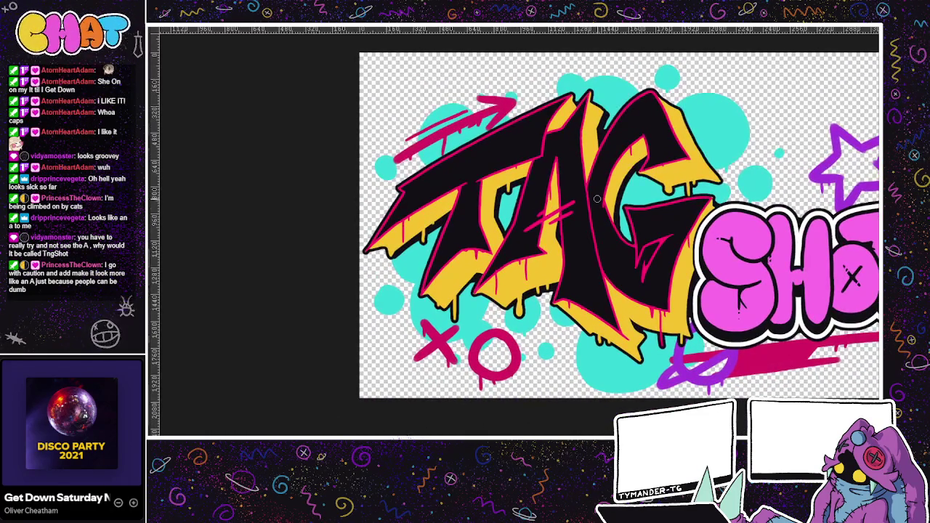
pyautogui.scroll(1, 551, 243)
pyautogui.scroll(1, 551, 243)
pyautogui.scroll(1, 513, 270)
pyautogui.scroll(-3, 512, 270)
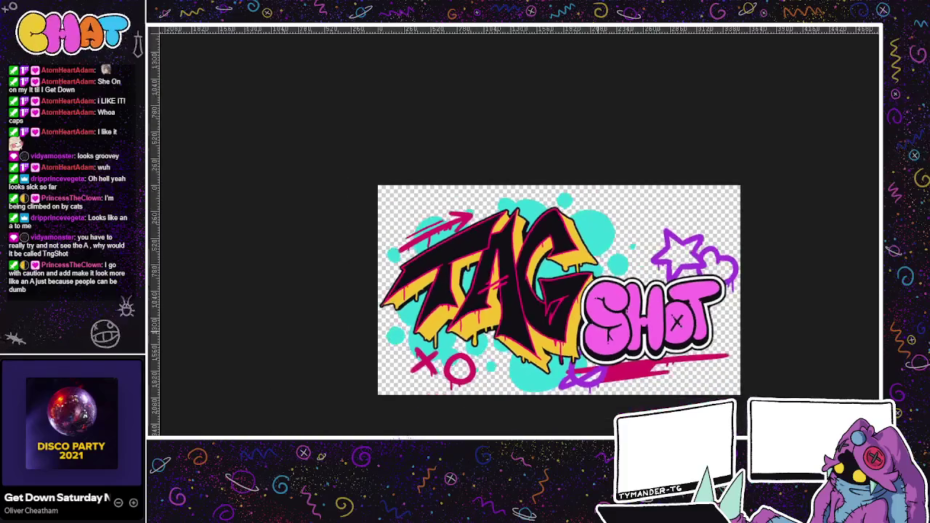
pyautogui.scroll(1, 529, 285)
pyautogui.scroll(1, 520, 258)
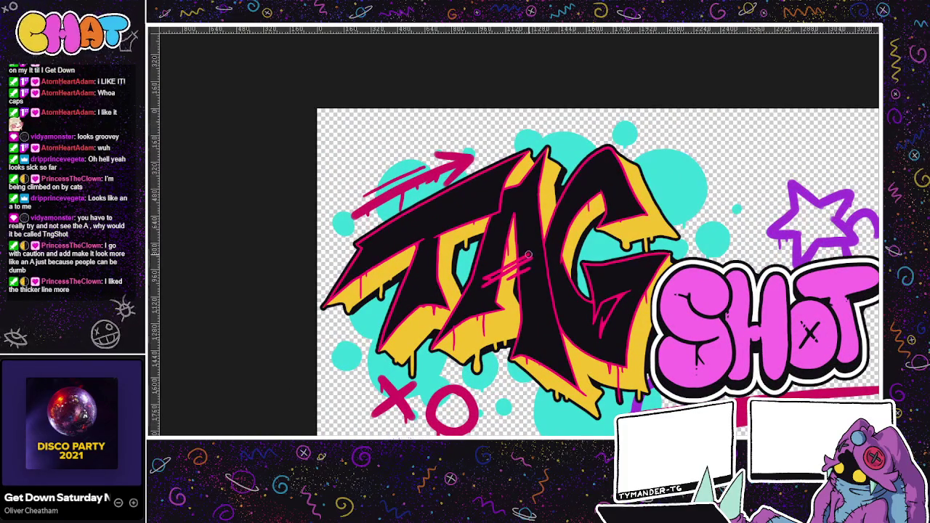
pyautogui.moveTo(490, 278); pyautogui.dragTo(530, 251)
pyautogui.moveTo(579, 238); pyautogui.dragTo(590, 228)
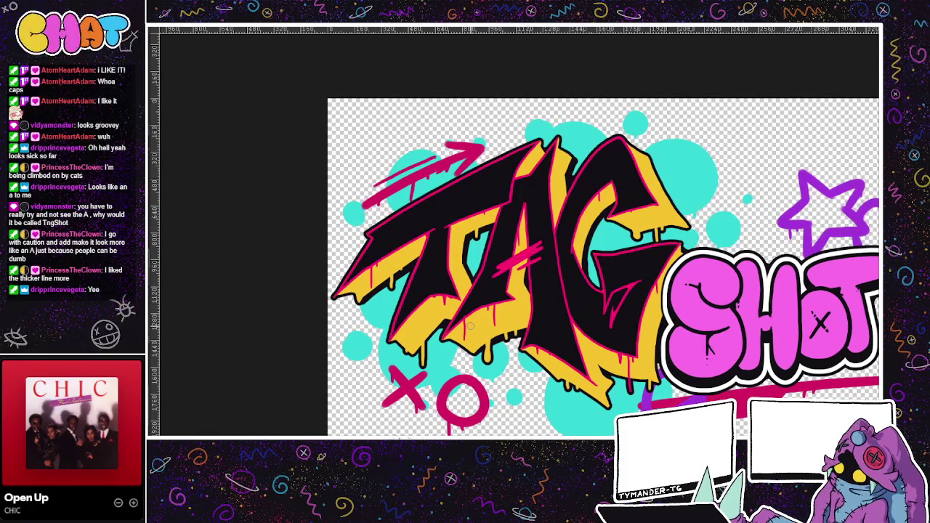
pyautogui.moveTo(610, 289); pyautogui.dragTo(627, 331)
pyautogui.moveTo(587, 293); pyautogui.dragTo(615, 277)
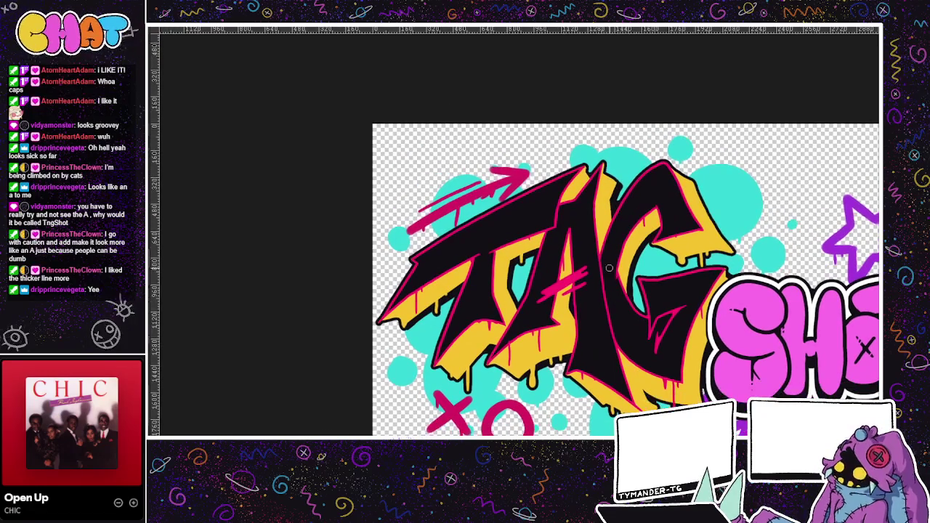
pyautogui.hotkey('ctrl', 'z')
pyautogui.hotkey('ctrl', 'z')
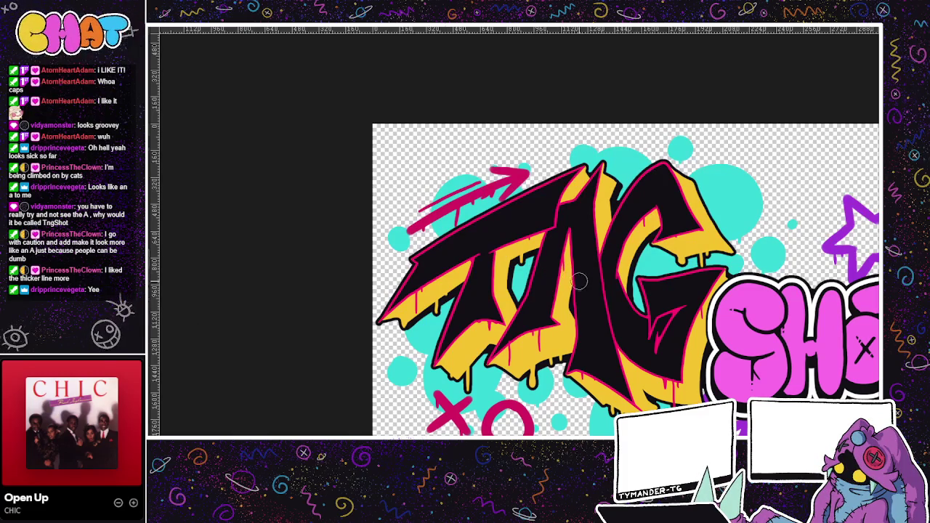
# Step: Draw a short pink crossbar stroke on the A and redraw its crossing second stroke
pyautogui.moveTo(586, 274); pyautogui.dragTo(557, 291)
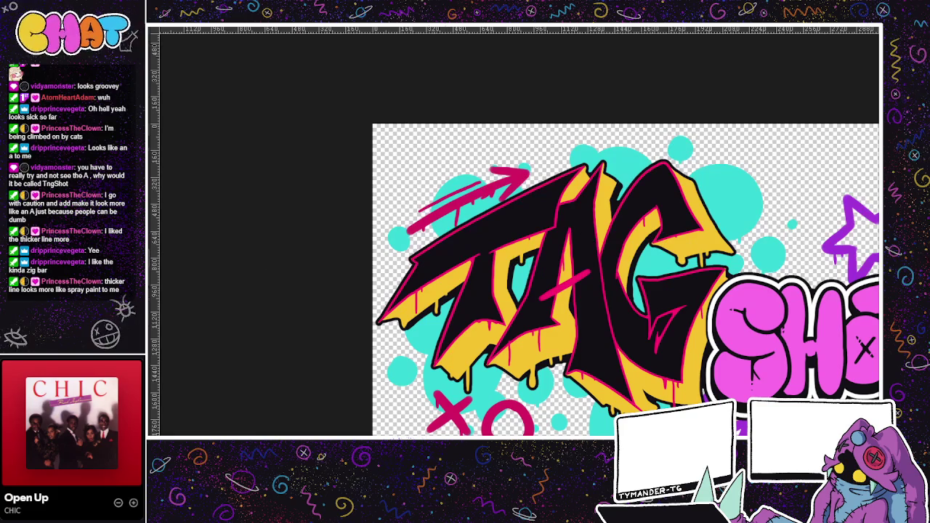
pyautogui.moveTo(583, 283); pyautogui.dragTo(558, 294)
pyautogui.hotkey('ctrl', 'z')
pyautogui.moveTo(583, 309)
pyautogui.mouseDown()
pyautogui.moveTo(546, 320)
pyautogui.moveTo(492, 298)
pyautogui.mouseUp()
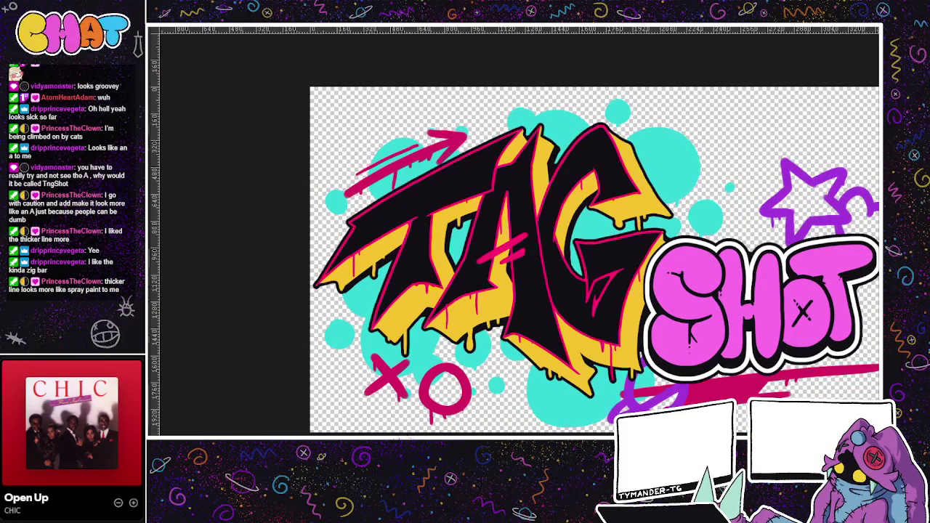
pyautogui.hotkey('ctrl', 'z')
pyautogui.moveTo(476, 246)
pyautogui.mouseDown()
pyautogui.moveTo(531, 267)
pyautogui.moveTo(479, 282)
pyautogui.mouseUp()
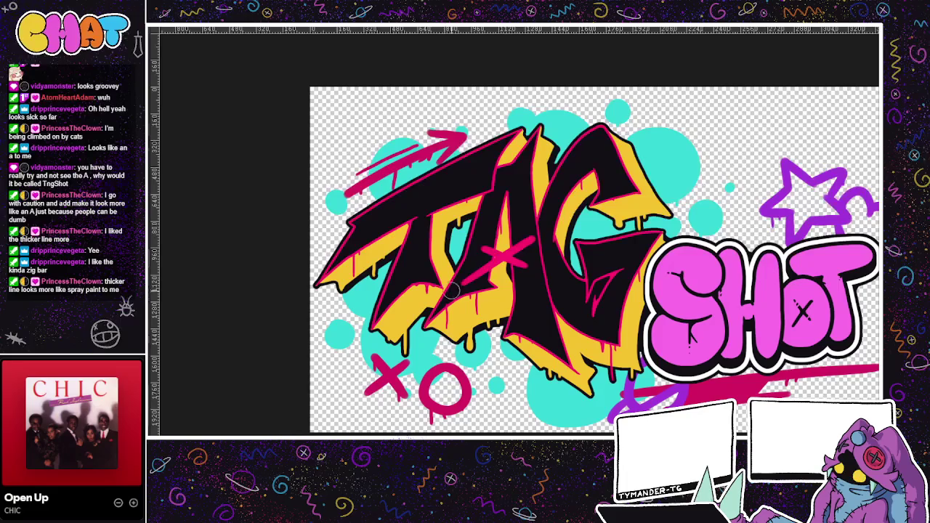
pyautogui.hotkey('ctrl', 'z')
pyautogui.moveTo(534, 231); pyautogui.dragTo(472, 280)
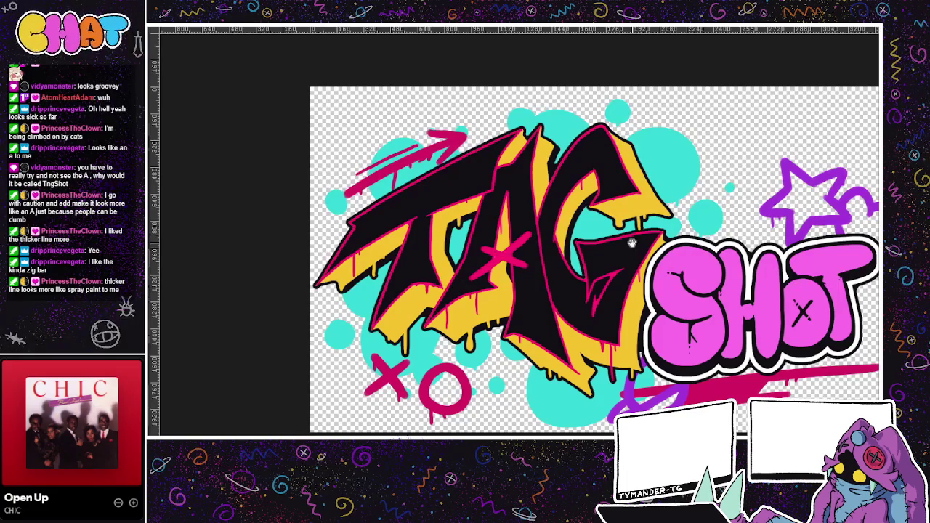
pyautogui.moveTo(588, 329); pyautogui.dragTo(461, 345)
pyautogui.scroll(-1, 462, 345)
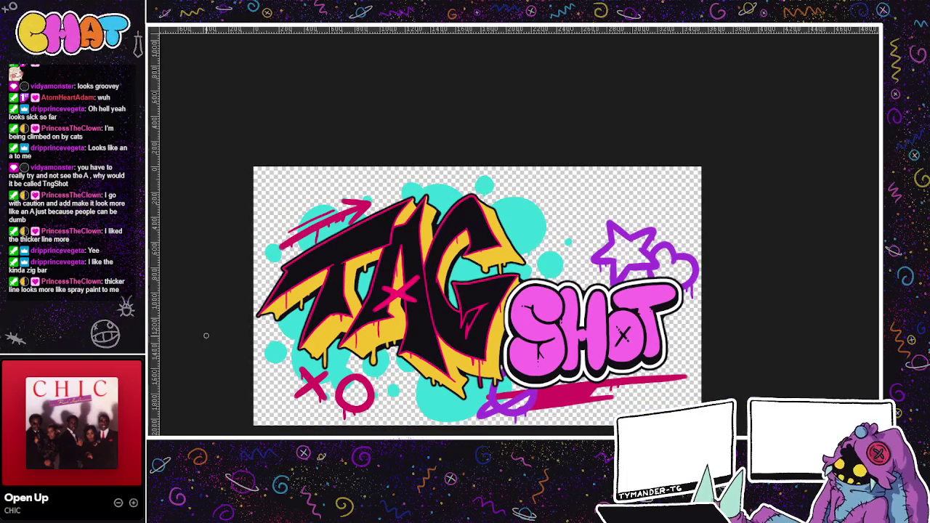
pyautogui.scroll(1, 370, 276)
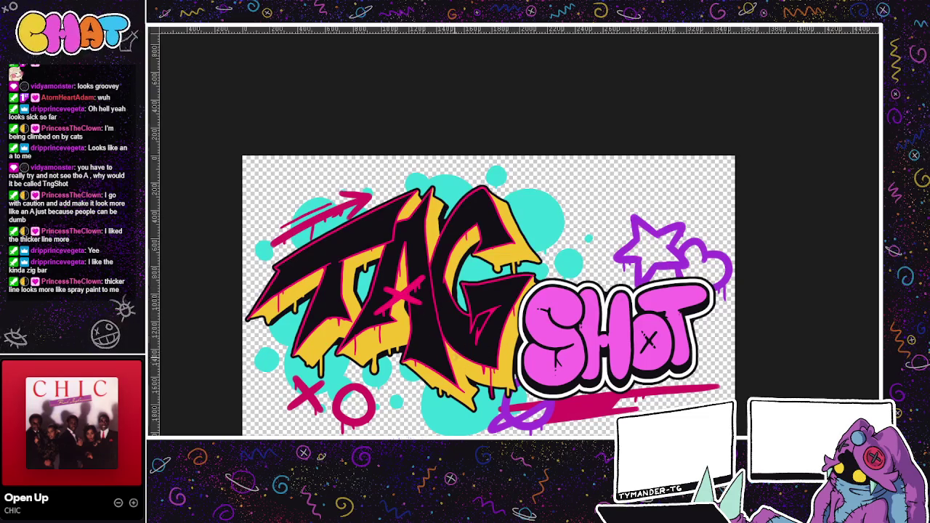
pyautogui.moveTo(590, 408); pyautogui.dragTo(621, 365)
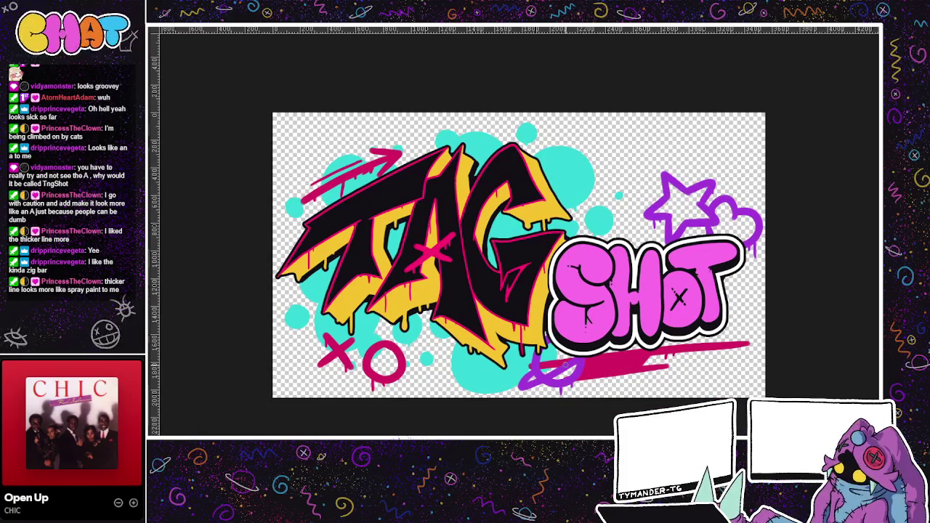
pyautogui.hotkey('ctrl', 'z')
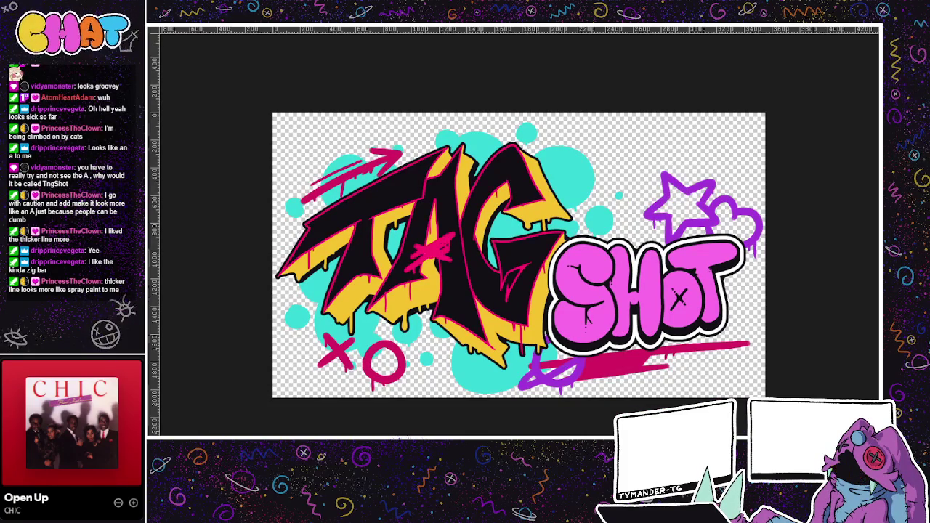
pyautogui.hotkey('ctrl', 'z')
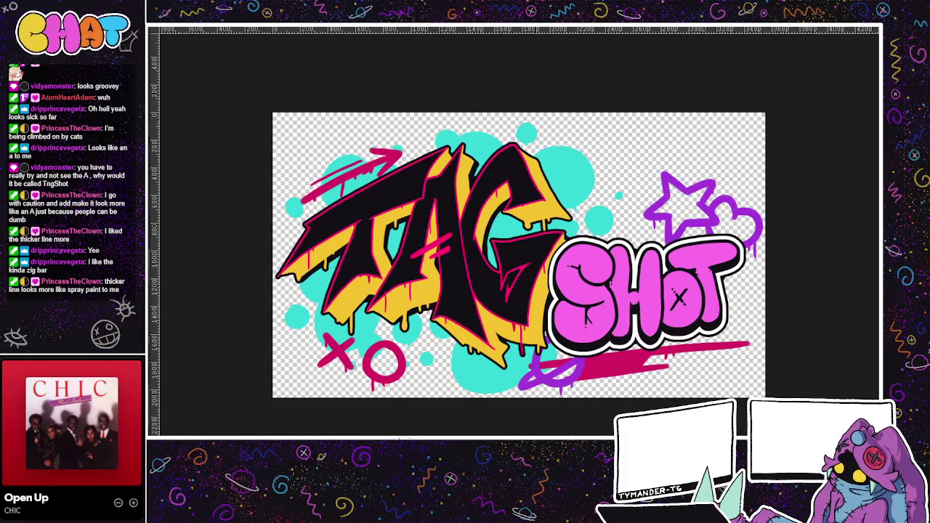
pyautogui.hotkey('ctrl', 'y')
pyautogui.hotkey('ctrl', 'y')
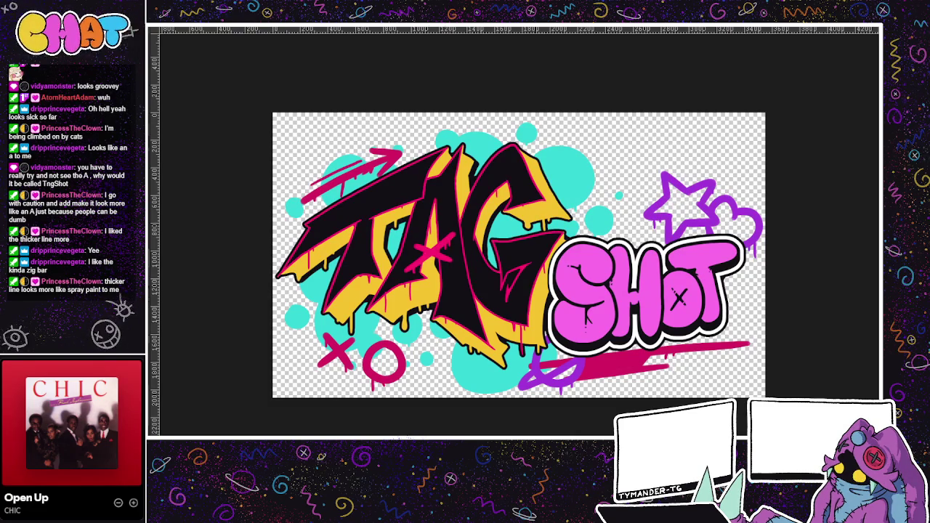
pyautogui.scroll(3, 418, 254)
pyautogui.scroll(2, 418, 254)
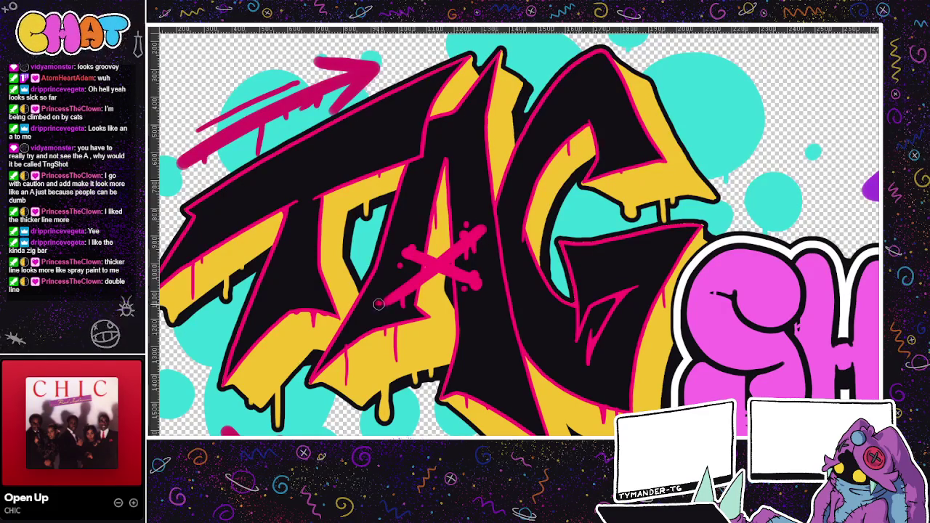
# Step: Zoom out, pan the artwork, and stroke a pink diagonal across TAG's A
pyautogui.scroll(-2, 489, 277)
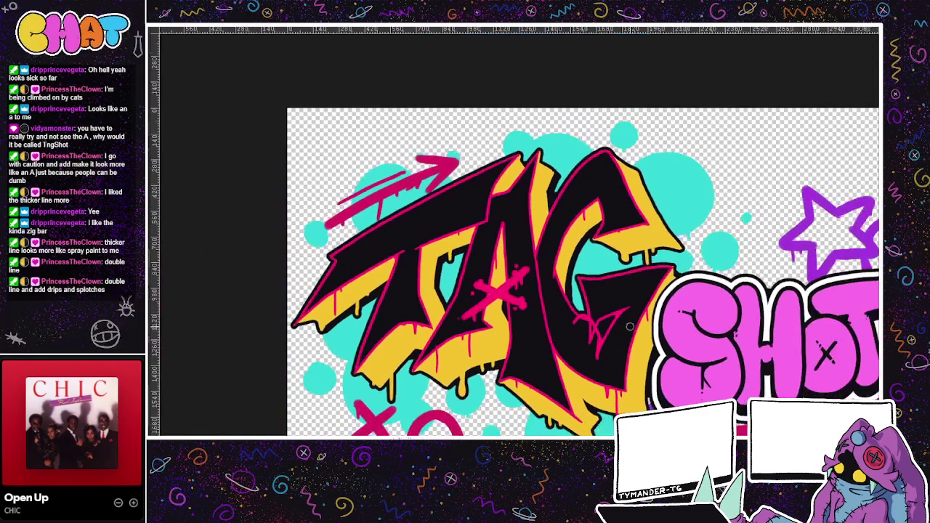
pyautogui.scroll(1, 489, 277)
pyautogui.scroll(-2, 451, 165)
pyautogui.scroll(-1, 451, 166)
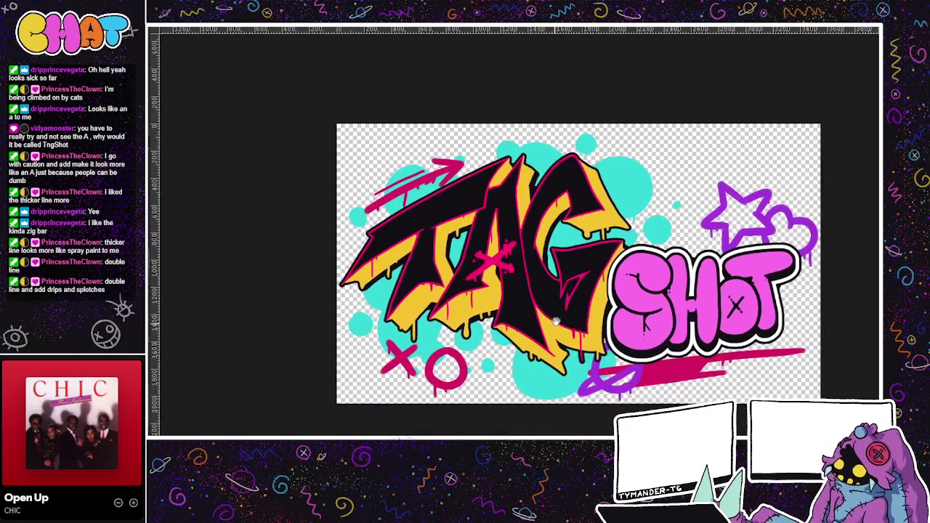
pyautogui.moveTo(553, 301); pyautogui.dragTo(596, 241)
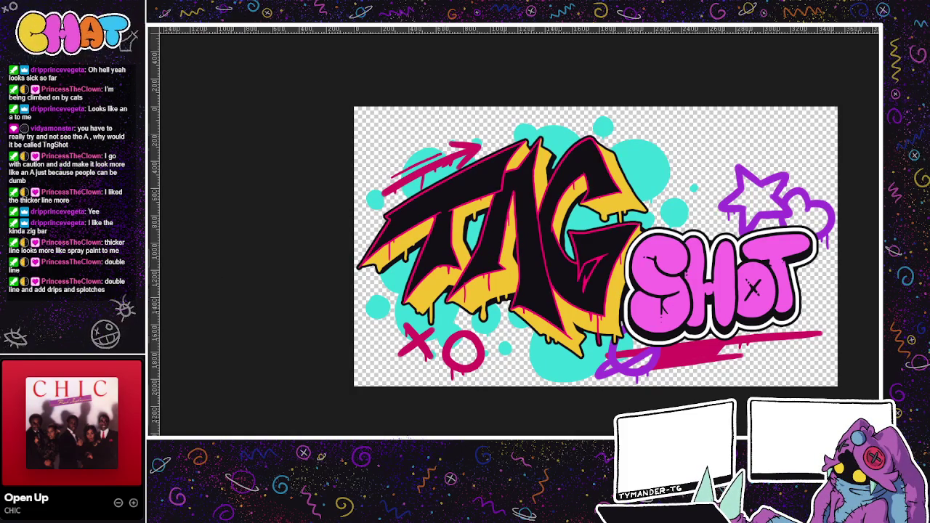
pyautogui.moveTo(491, 248); pyautogui.dragTo(529, 228)
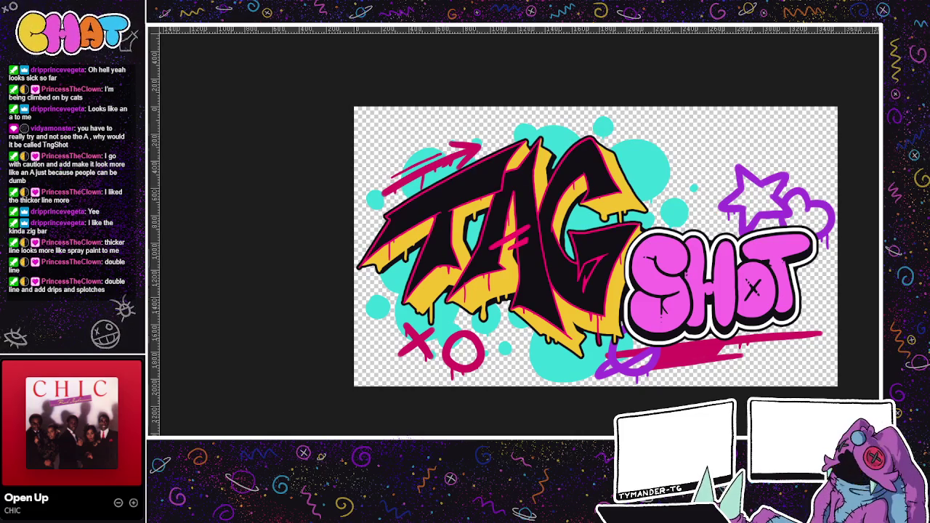
pyautogui.scroll(2, 517, 221)
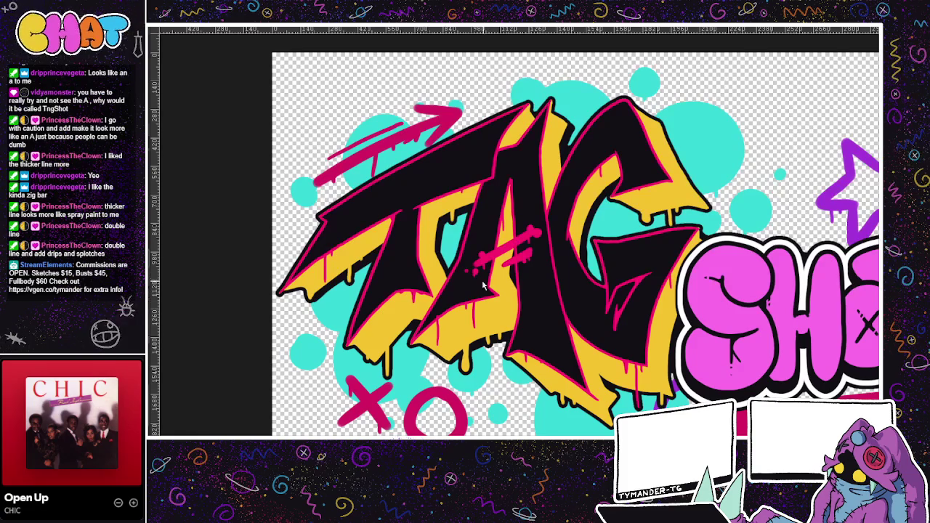
pyautogui.moveTo(561, 271); pyautogui.dragTo(531, 313)
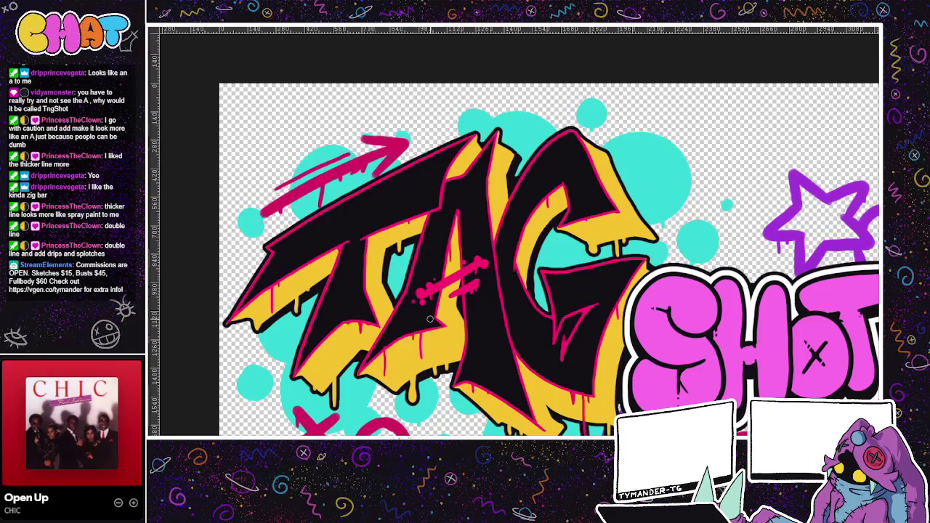
pyautogui.scroll(-1, 515, 338)
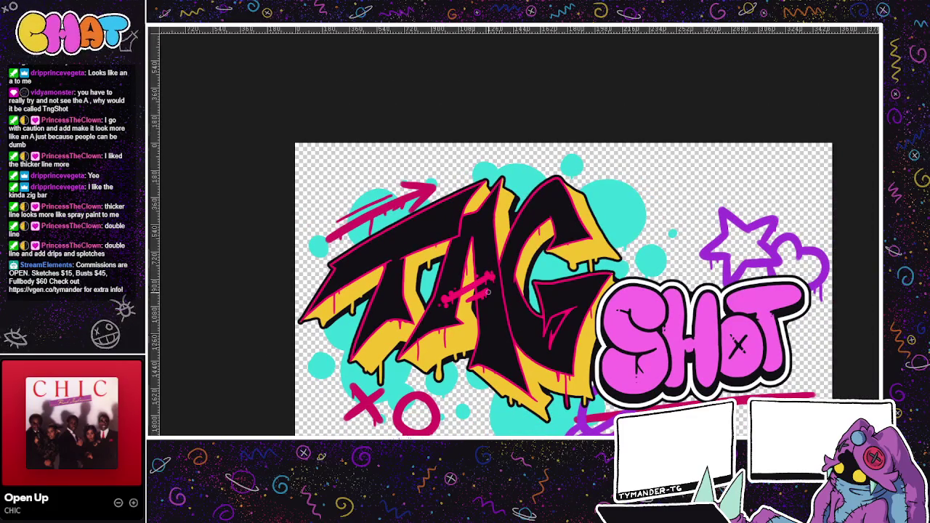
pyautogui.moveTo(499, 322)
pyautogui.mouseDown()
pyautogui.moveTo(526, 306)
pyautogui.moveTo(533, 258)
pyautogui.moveTo(555, 311)
pyautogui.mouseUp()
pyautogui.scroll(-1, 555, 290)
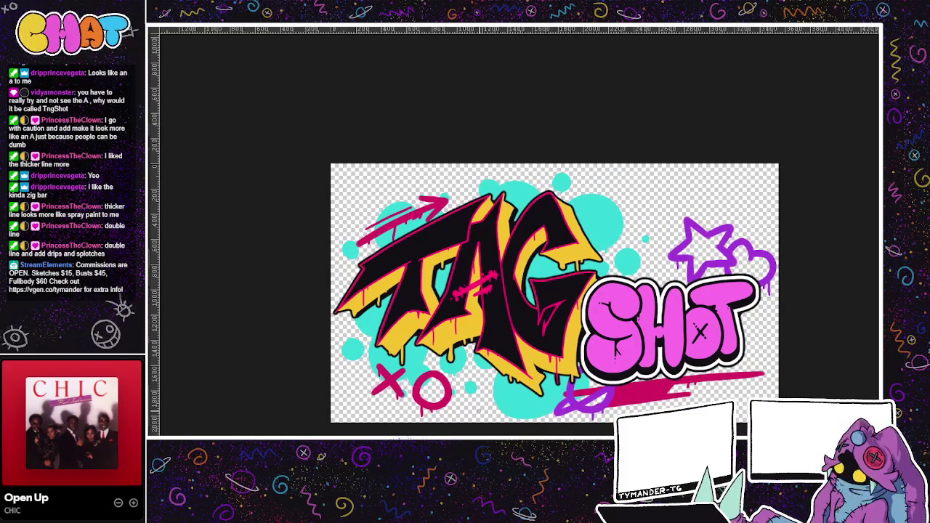
pyautogui.scroll(2, 552, 306)
pyautogui.moveTo(581, 328)
pyautogui.mouseDown()
pyautogui.moveTo(572, 363)
pyautogui.moveTo(615, 344)
pyautogui.mouseUp()
pyautogui.moveTo(526, 372); pyautogui.dragTo(488, 375)
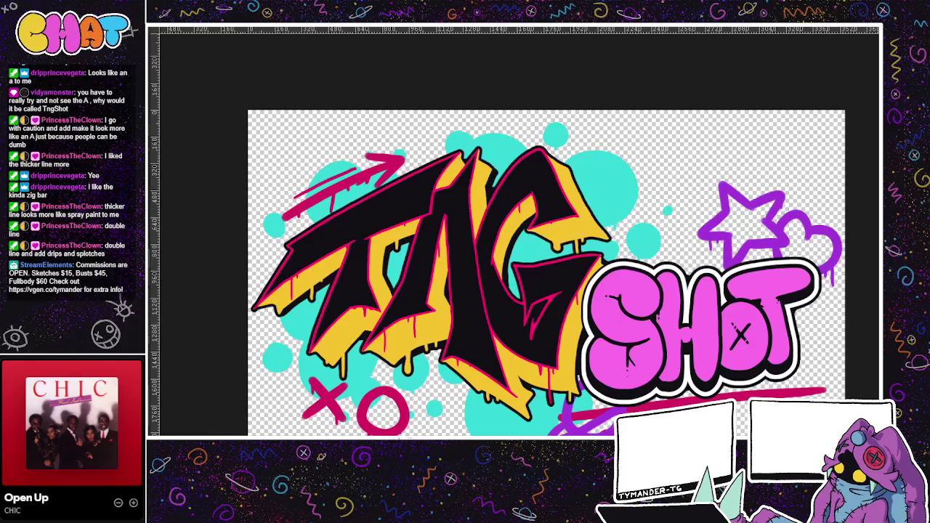
# Step: Draw a pink spray X across the A, compare it, then revert to the double stroke
pyautogui.moveTo(420, 261); pyautogui.dragTo(465, 298)
pyautogui.moveTo(465, 263); pyautogui.dragTo(417, 299)
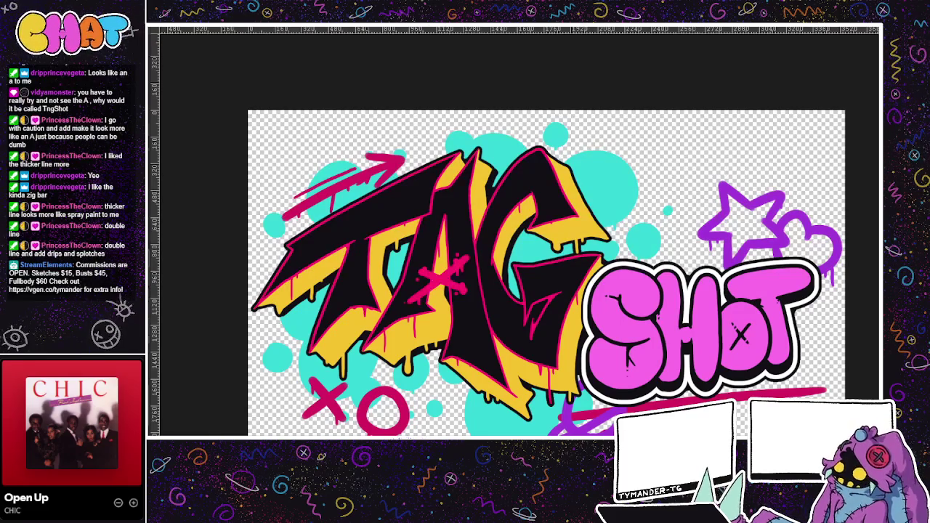
pyautogui.hotkey('ctrl', 'z')
pyautogui.hotkey('ctrl', 'y')
pyautogui.hotkey('ctrl', 'z')
pyautogui.hotkey('ctrl', 'y')
pyautogui.hotkey('ctrl', 'z')
# Step: Add a crossing pink stroke over the double line, comparing versions with and without it
pyautogui.moveTo(411, 289)
pyautogui.mouseDown()
pyautogui.moveTo(465, 270)
pyautogui.moveTo(412, 292)
pyautogui.mouseUp()
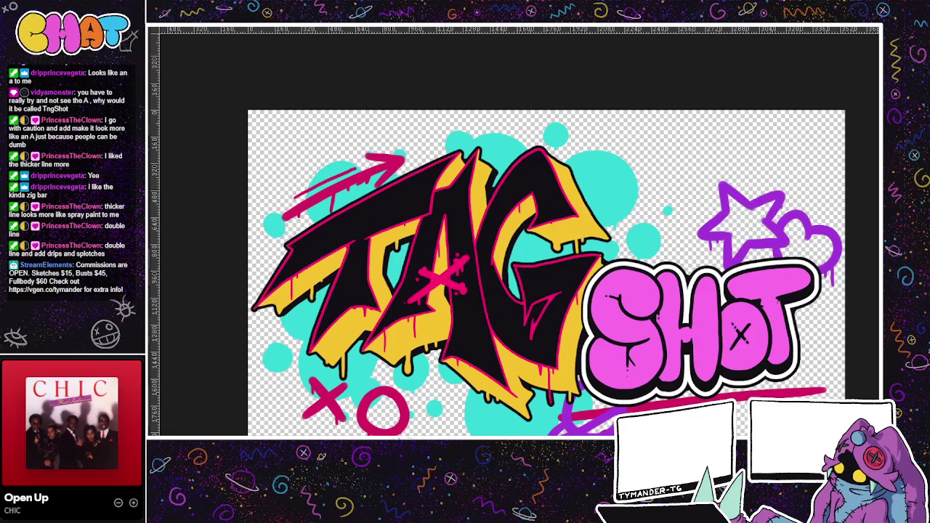
pyautogui.hotkey('ctrl', 'z')
pyautogui.moveTo(459, 266); pyautogui.dragTo(412, 297)
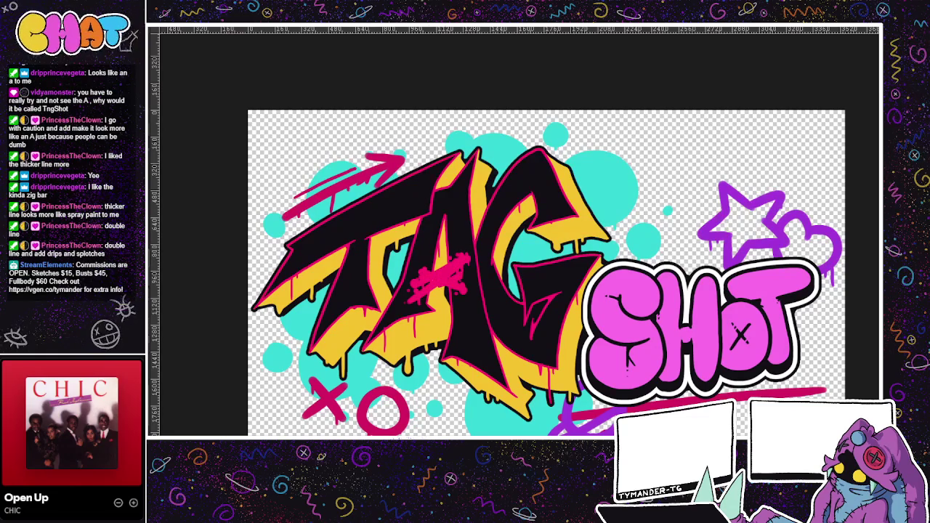
pyautogui.hotkey('ctrl', 'z')
pyautogui.hotkey('ctrl', 'y')
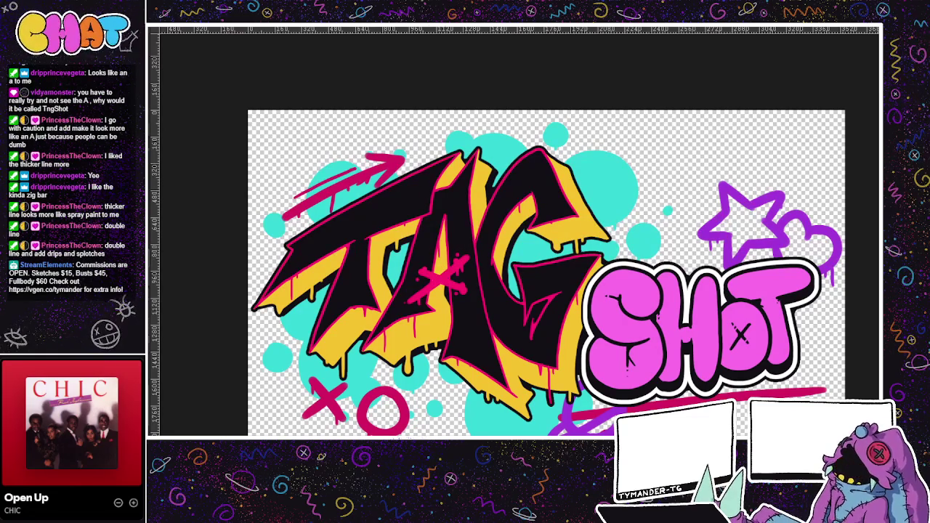
pyautogui.hotkey('ctrl', 'z')
# Step: Retry the crossing pink strokes and keep the thinner cross instead of the thick scribble
pyautogui.moveTo(412, 289); pyautogui.dragTo(461, 269)
pyautogui.hotkey('ctrl', 'z')
pyautogui.hotkey('ctrl', 'y')
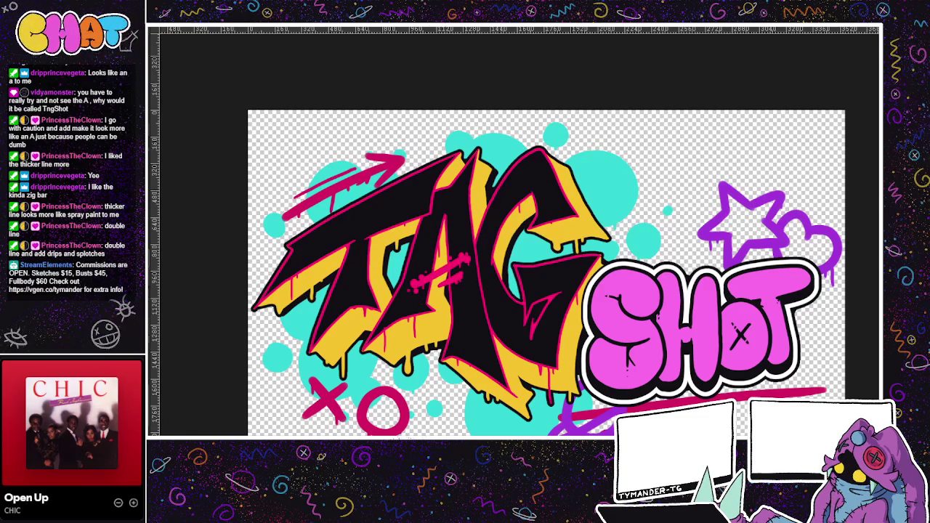
pyautogui.moveTo(427, 271); pyautogui.dragTo(462, 294)
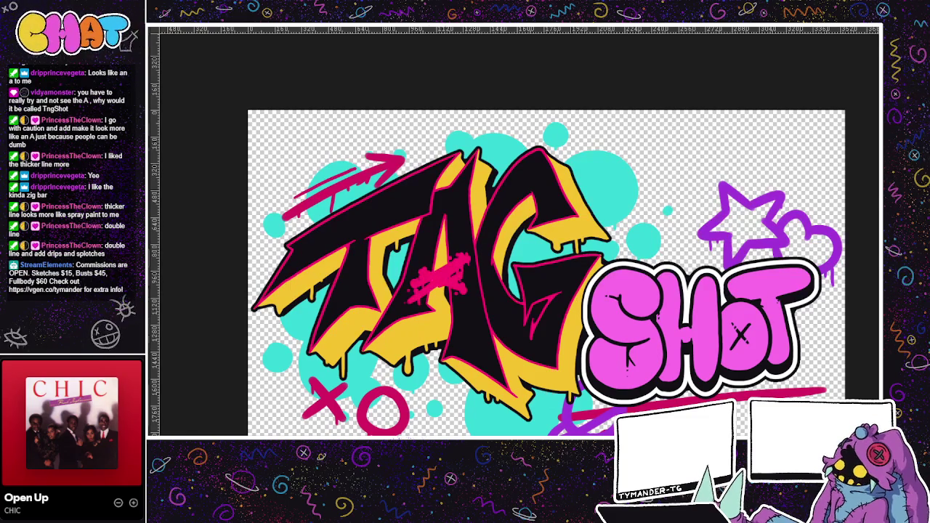
pyautogui.hotkey('ctrl', 'z')
pyautogui.hotkey('ctrl', 'y')
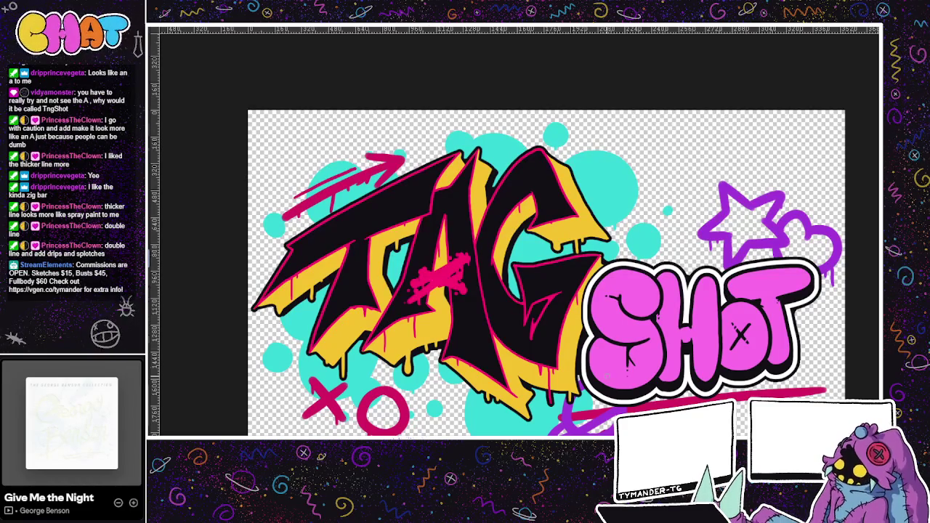
pyautogui.hotkey('ctrl', 'z')
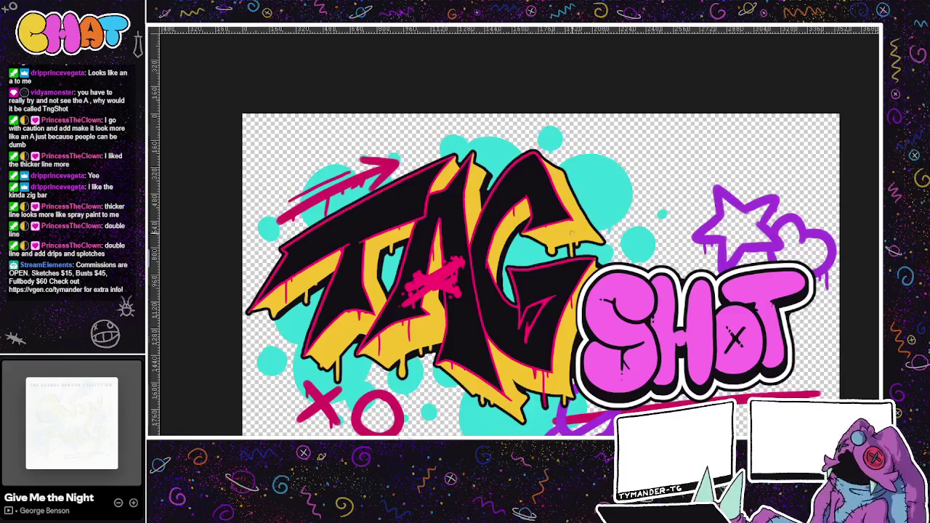
# Step: Zoom out to the whole canvas and revert the A's pink X to the double-line crossbar
pyautogui.scroll(1, 565, 236)
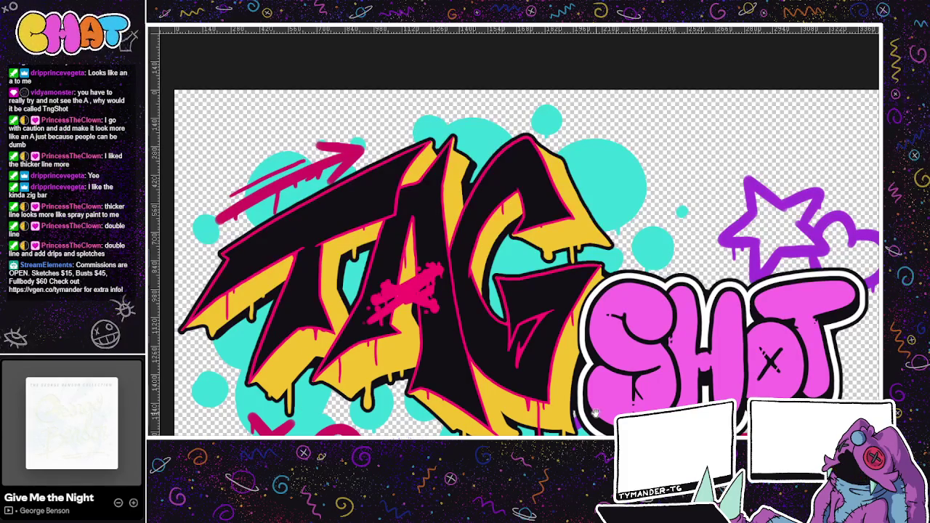
pyautogui.scroll(-1, 524, 254)
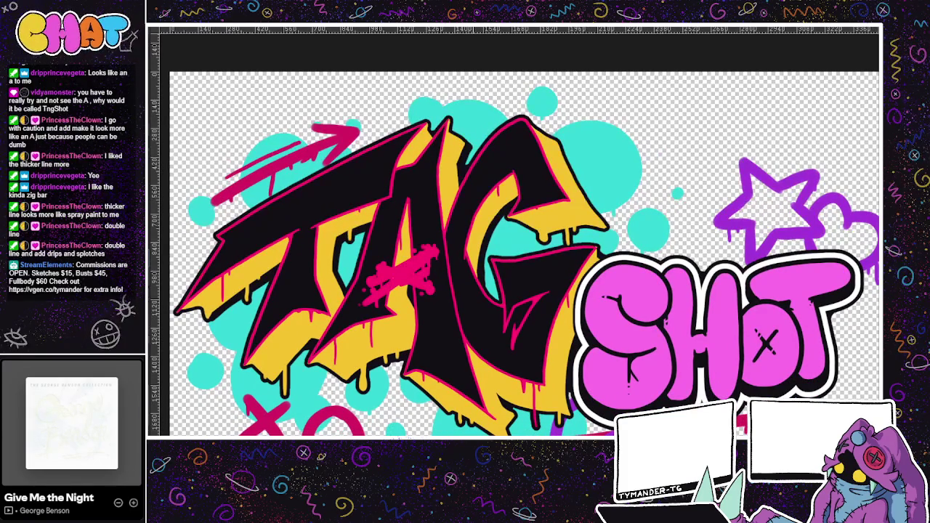
pyautogui.hotkey('ctrl', '-')
pyautogui.scroll(-2, 523, 276)
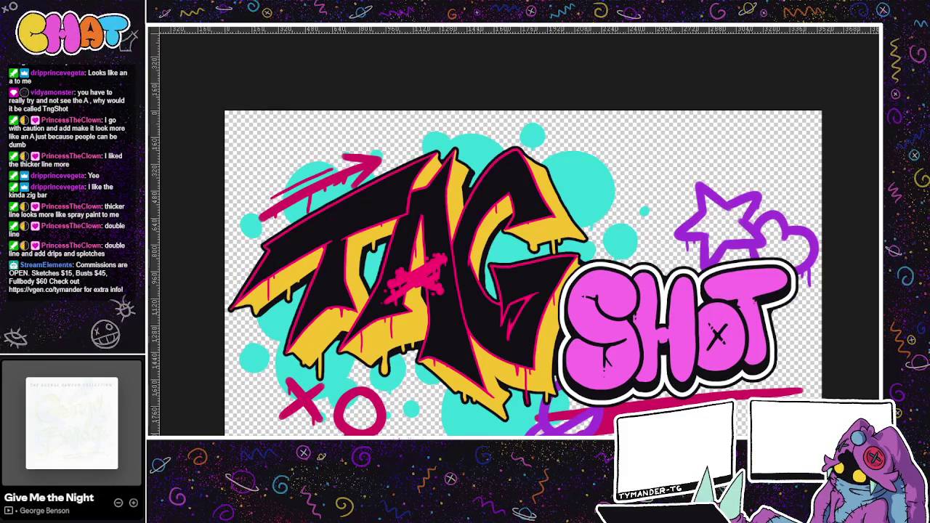
pyautogui.hotkey('ctrl', 'z')
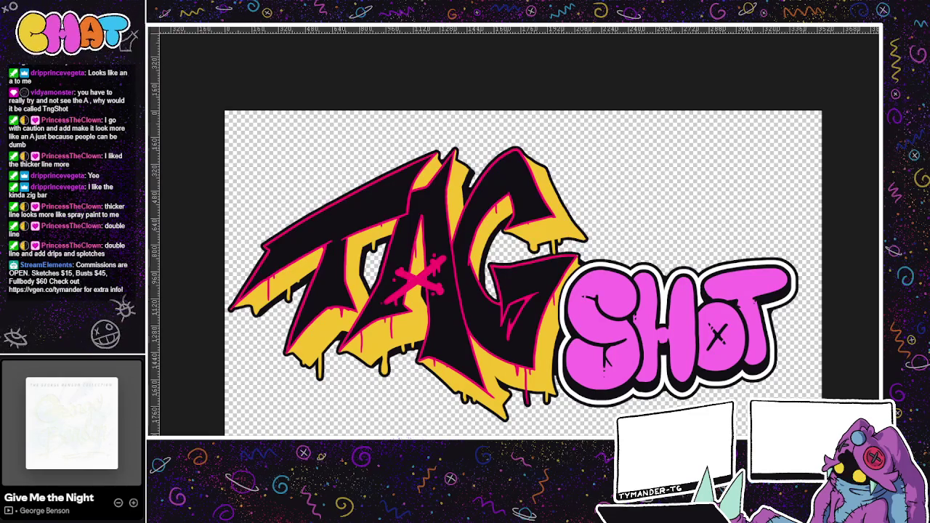
pyautogui.hotkey('ctrl', 'z')
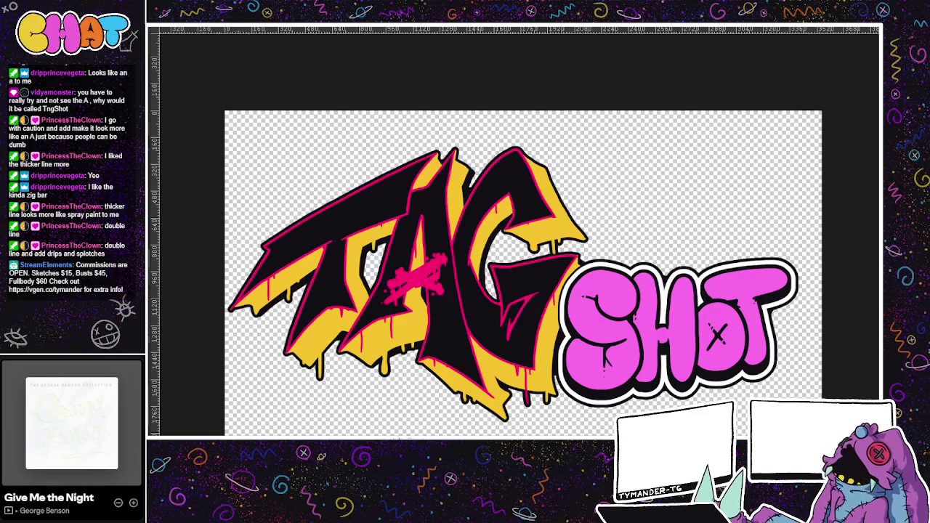